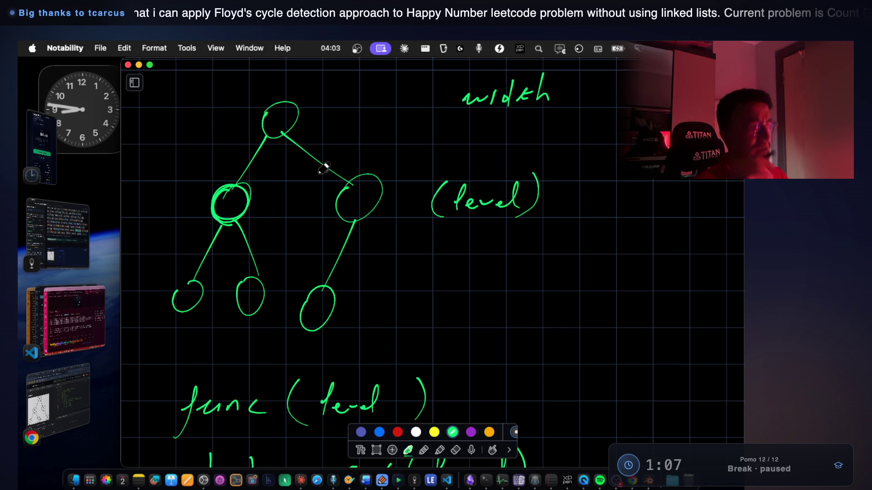
Below the hashmap lines, sketch a small green tree with an arrow to an empty array [ ].
scroll(330, 249, "down", 10)
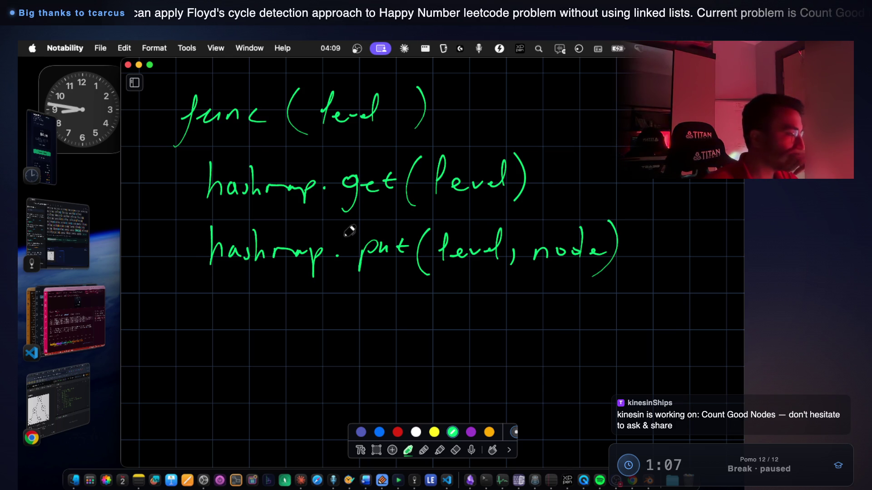
scroll(318, 290, "down", 4)
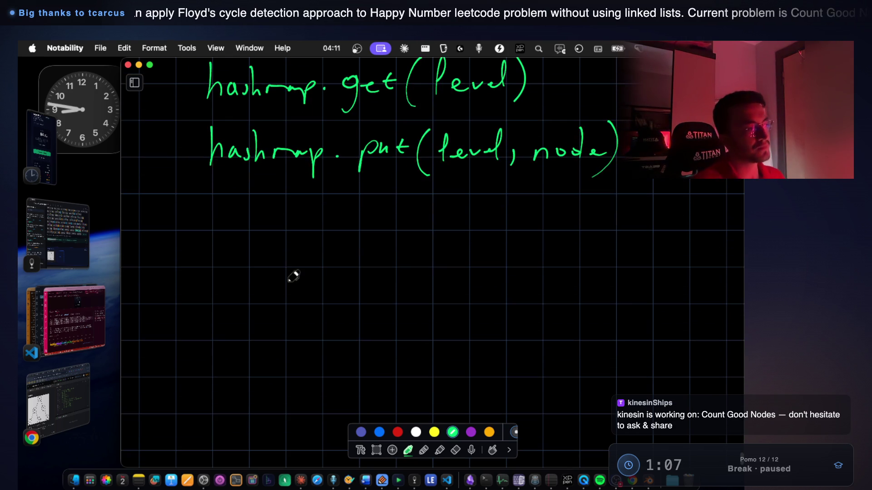
mouse_move(278, 235)
left_mouse_down()
mouse_move(285, 268)
mouse_move(246, 317)
left_mouse_up()
left_click_drag(285, 271, 310, 312)
left_click_drag(249, 322, 245, 324)
left_click_drag(309, 321, 298, 326)
left_click_drag(340, 300, 394, 297)
left_click_drag(400, 292, 387, 310)
left_click_drag(438, 271, 449, 316)
mouse_move(653, 274)
left_mouse_down()
mouse_move(679, 278)
mouse_move(658, 330)
left_mouse_up()
Label the tree's root k and its children 2k+1 and 2k+2.
scroll(584, 269, "down", 3)
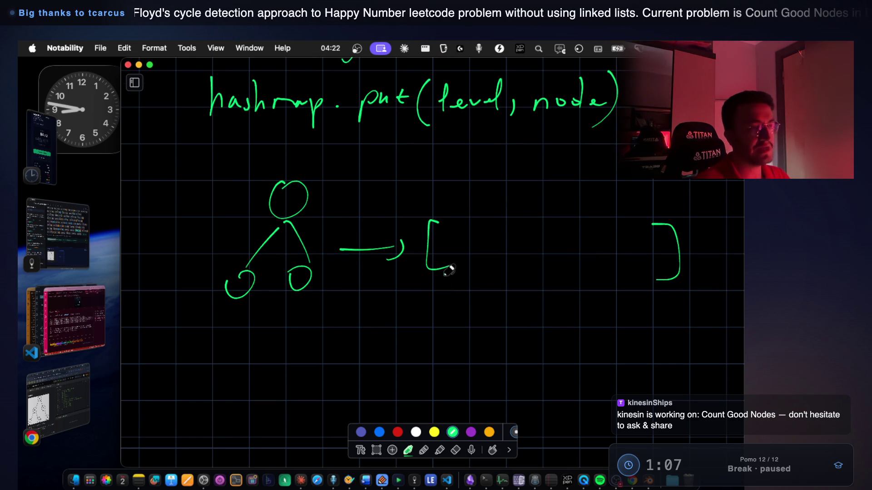
mouse_move(318, 182)
left_mouse_down()
mouse_move(316, 210)
mouse_move(340, 211)
left_mouse_up()
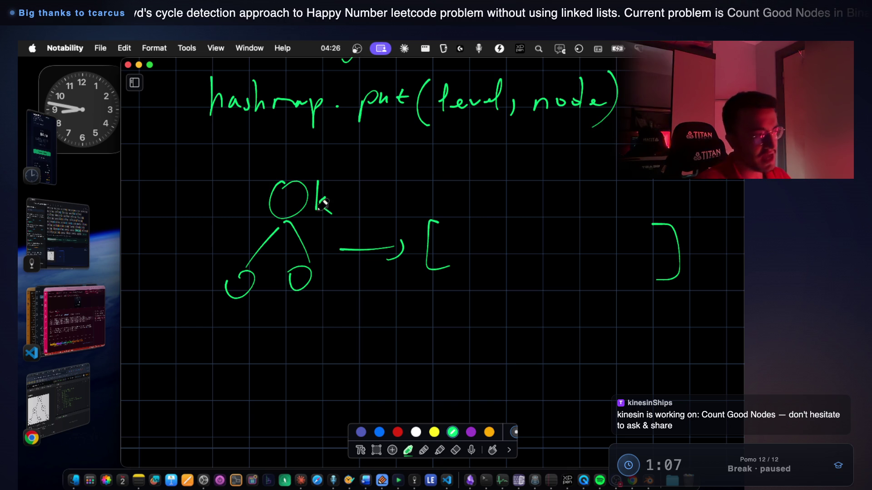
mouse_move(190, 316)
left_mouse_down()
mouse_move(216, 335)
mouse_move(209, 335)
mouse_move(234, 326)
left_mouse_up()
mouse_move(228, 319)
left_mouse_down()
mouse_move(228, 335)
mouse_move(248, 334)
left_mouse_up()
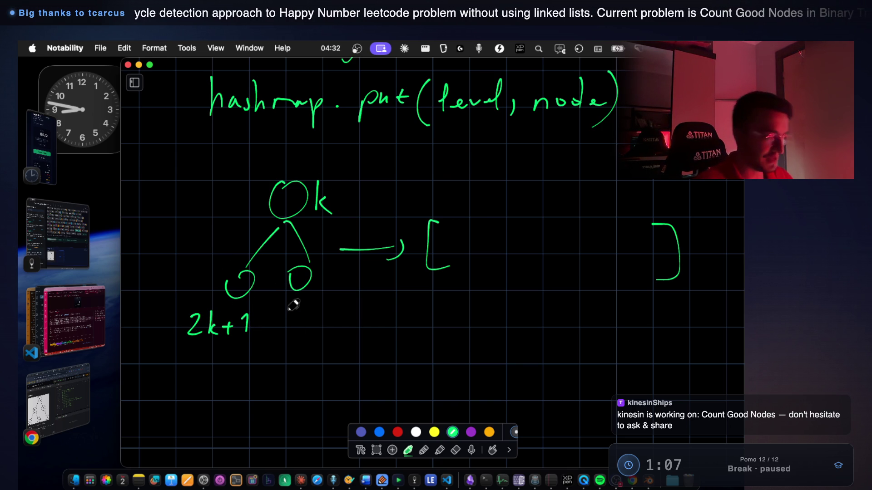
left_click_drag(285, 317, 306, 332)
mouse_move(314, 319)
left_mouse_down()
mouse_move(313, 333)
mouse_move(327, 325)
left_mouse_up()
mouse_move(323, 320)
left_mouse_down()
mouse_move(323, 330)
mouse_move(375, 342)
left_mouse_up()
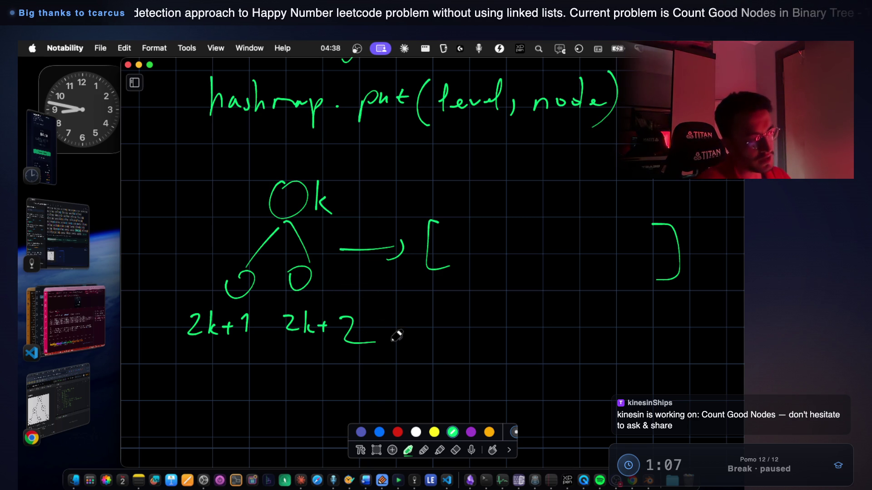
scroll(398, 332, "up", 5)
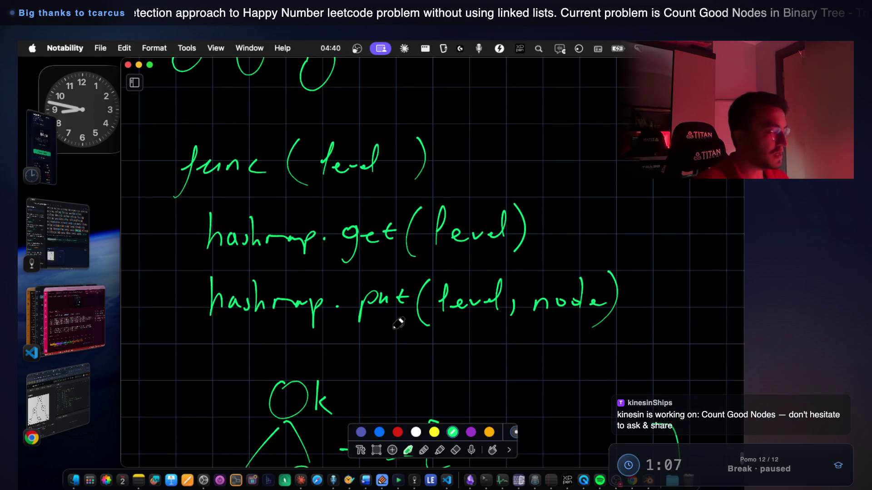
scroll(399, 323, "down", 1)
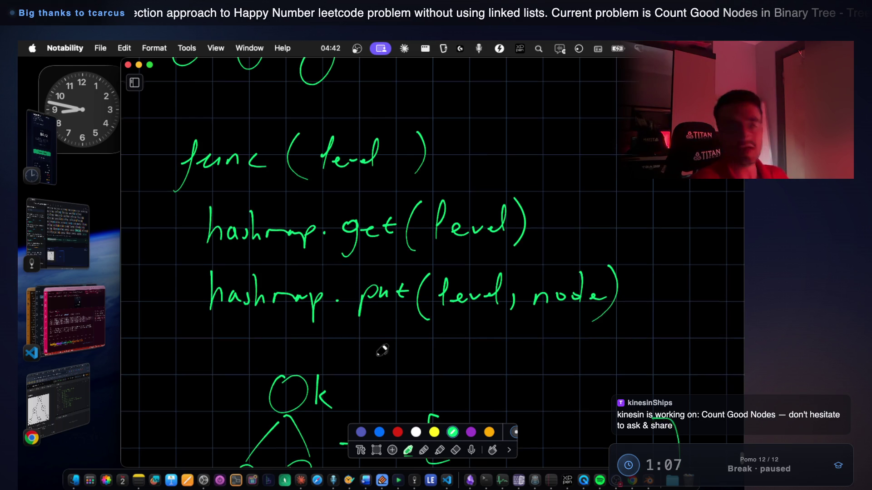
scroll(382, 338, "down", 5)
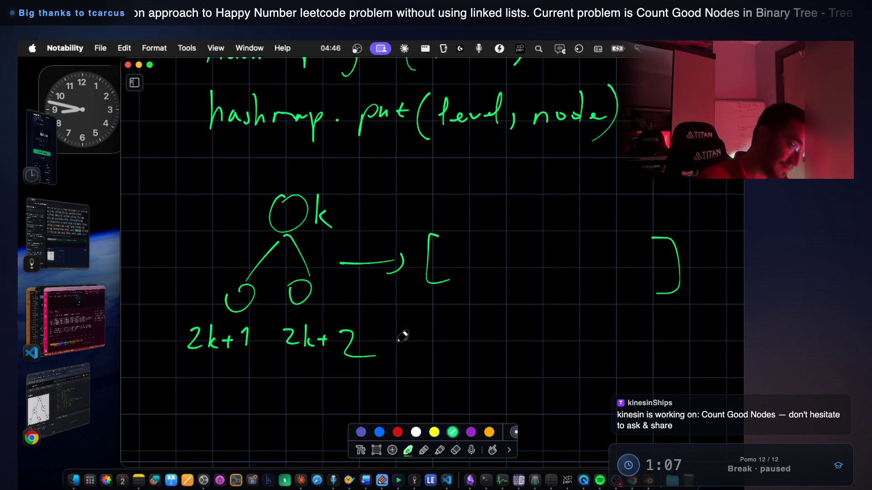
scroll(399, 345, "up", 4)
Underline (level) on the top tree, undoing a trial index formula written beneath it.
scroll(433, 167, "up", 8)
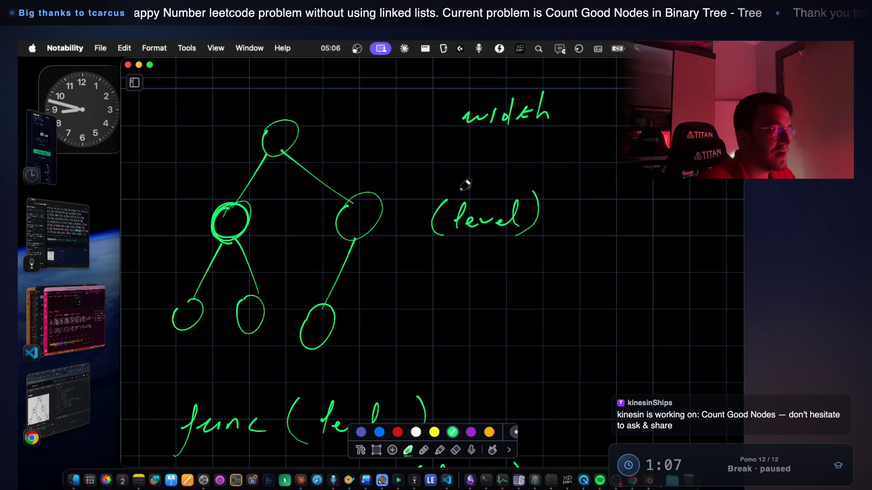
left_click_drag(424, 250, 539, 243)
mouse_move(432, 267)
left_mouse_down()
mouse_move(459, 282)
mouse_move(477, 279)
mouse_move(486, 291)
left_mouse_up()
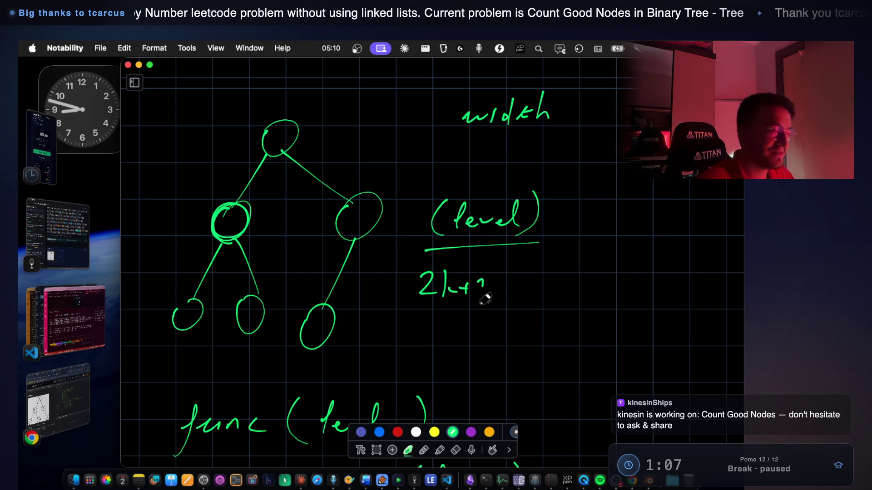
key("super+z")
key("super+z")
key("super+z")
key("super+z")
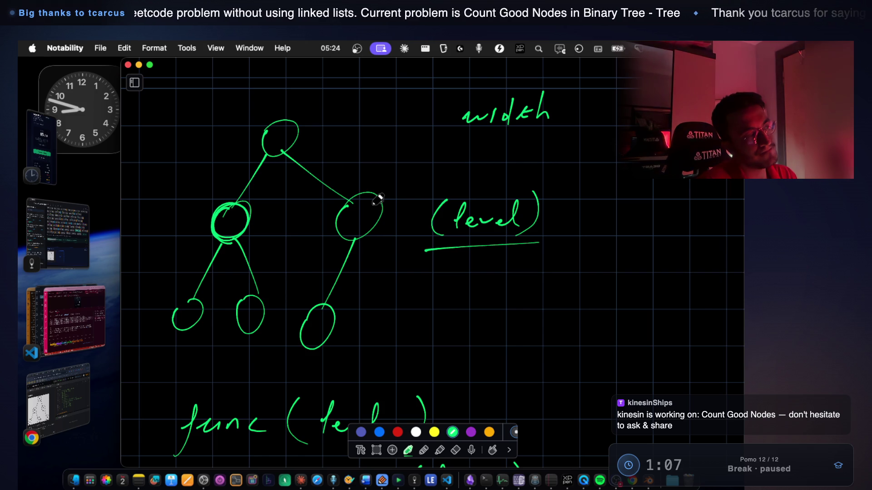
Draw lines across the tree's two lower levels and add a node at the bottom-right end.
left_click_drag(166, 225, 460, 196)
left_click_drag(166, 312, 468, 321)
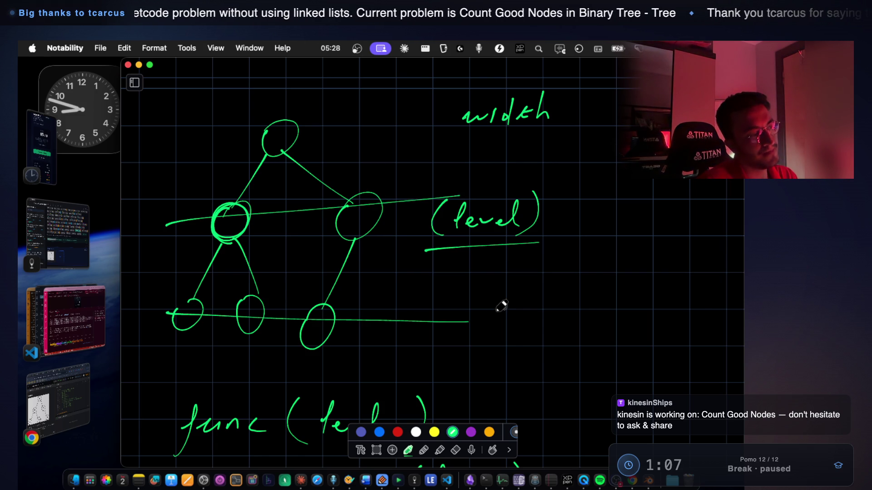
mouse_move(474, 305)
left_mouse_down()
mouse_move(458, 334)
mouse_move(483, 302)
left_mouse_up()
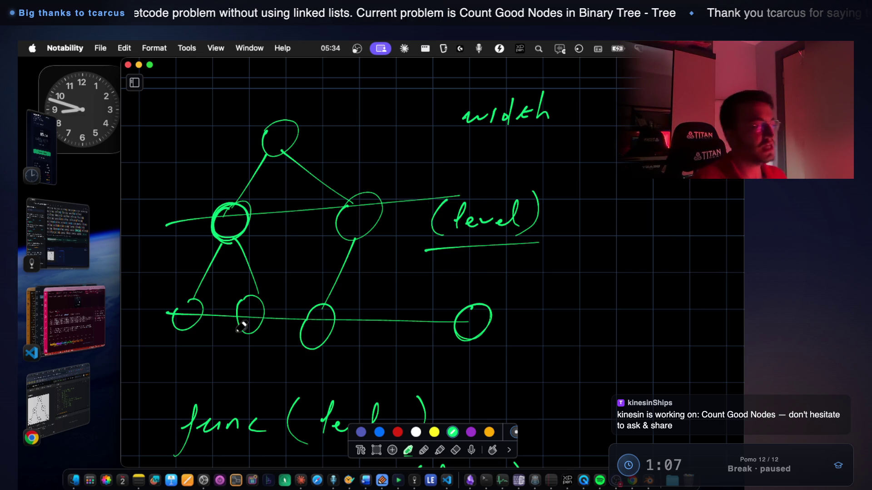
scroll(263, 324, "down", 2)
mouse_move(180, 286)
left_mouse_down()
mouse_move(189, 270)
mouse_move(181, 261)
left_mouse_up()
scroll(218, 273, "down", 2)
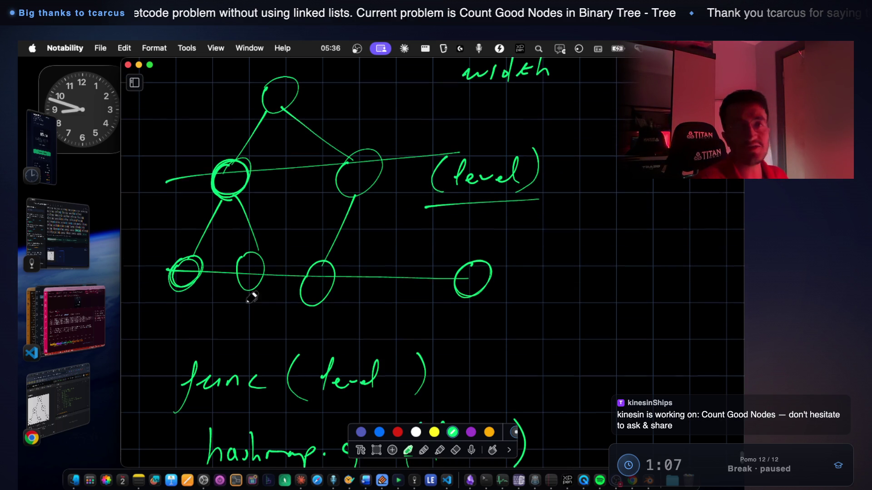
Write XAD under the bottom-left node and XAF under the bottom-right node.
left_click_drag(146, 291, 159, 309)
mouse_move(160, 291)
left_mouse_down()
mouse_move(147, 310)
mouse_move(189, 314)
left_mouse_up()
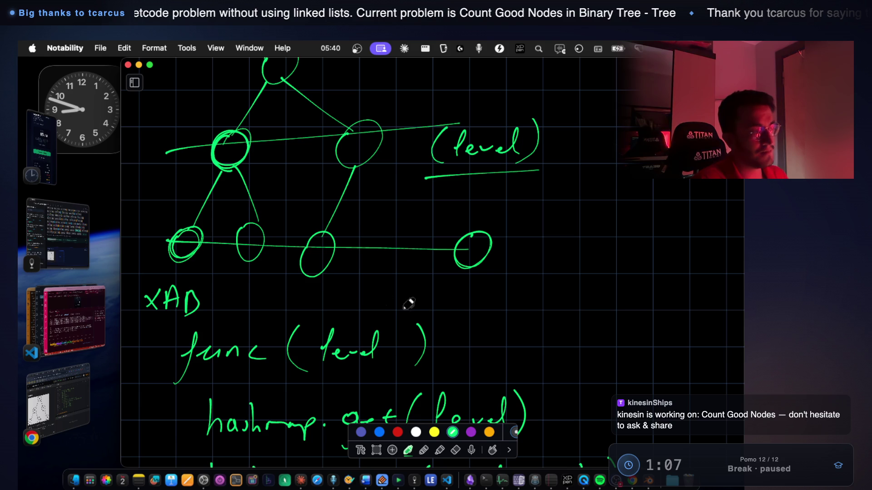
left_click_drag(449, 293, 463, 312)
mouse_move(463, 292)
left_mouse_down()
mouse_move(446, 312)
mouse_move(478, 300)
mouse_move(480, 311)
mouse_move(489, 289)
left_mouse_up()
key("super+z")
mouse_move(489, 289)
left_mouse_down()
mouse_move(494, 311)
mouse_move(496, 300)
left_mouse_up()
mouse_move(501, 290)
left_mouse_down()
mouse_move(498, 312)
mouse_move(523, 291)
left_mouse_up()
left_click_drag(501, 300, 521, 299)
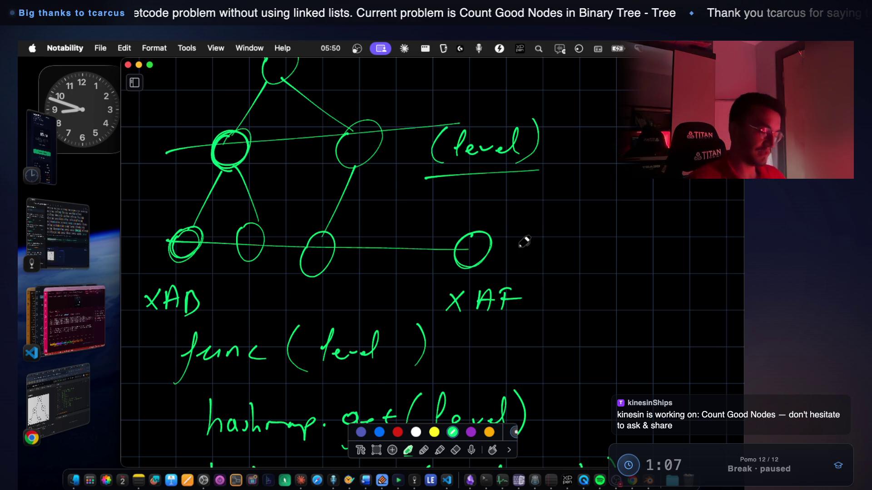
Add the indices (1) after XAD and (4) after XAF.
scroll(464, 230, "down", 1)
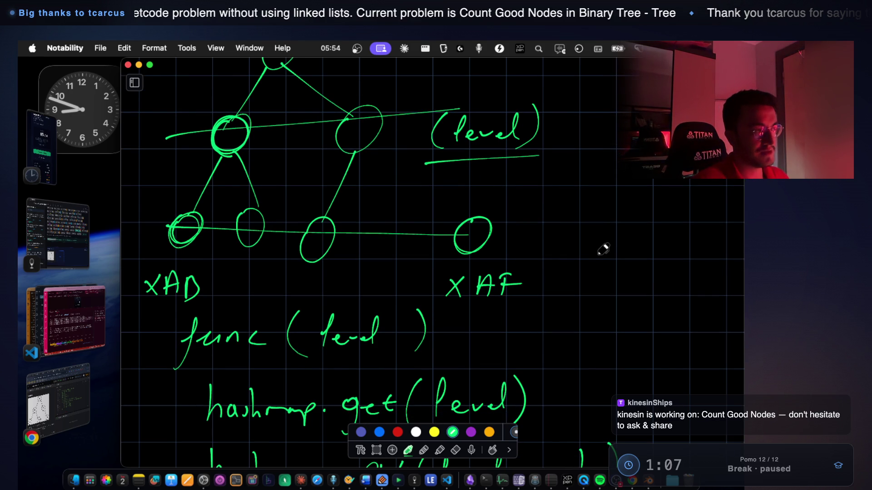
left_click_drag(214, 268, 211, 298)
left_click_drag(229, 276, 241, 303)
left_click_drag(551, 269, 543, 300)
left_click_drag(567, 272, 575, 295)
mouse_move(586, 268)
left_mouse_down()
mouse_move(596, 297)
mouse_move(582, 313)
left_mouse_up()
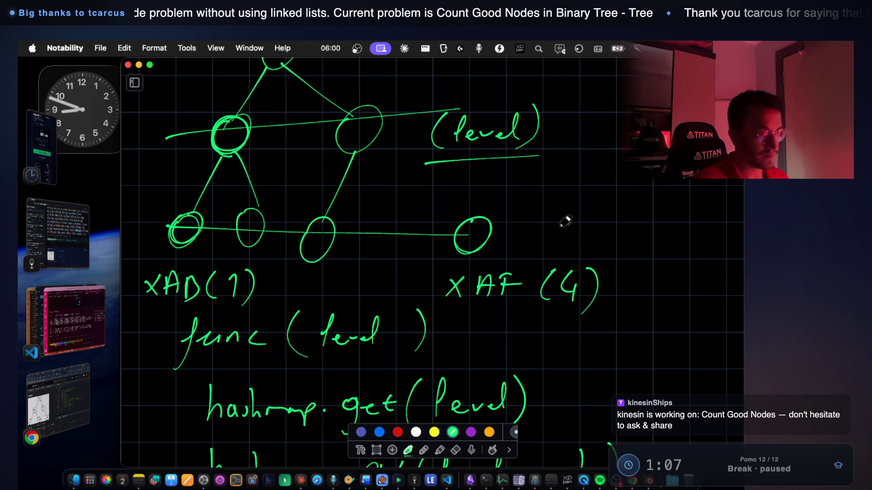
Draw a row of four level-position dots with a line underneath.
left_click(588, 227)
left_click(616, 225)
left_click(648, 225)
left_click(541, 247)
left_click_drag(541, 247, 670, 245)
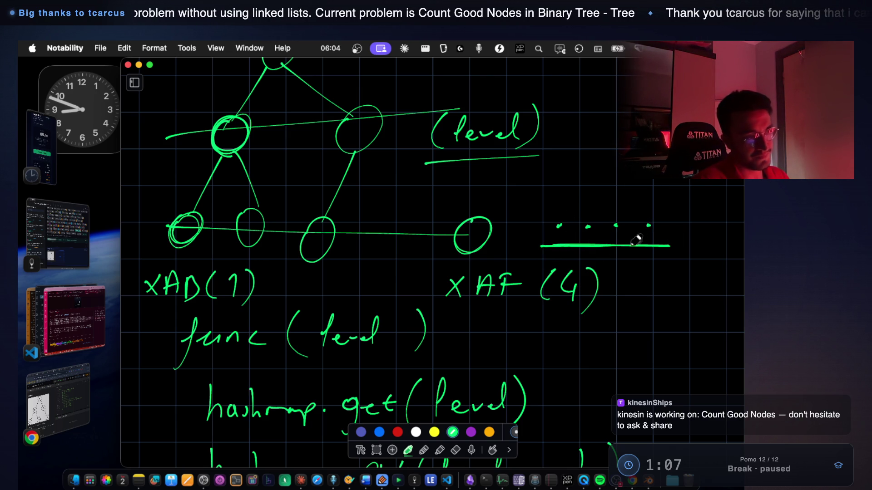
Check the LeetCode problem page, then underline the XAD(1) and XAF(4) labels.
left_click(58, 400)
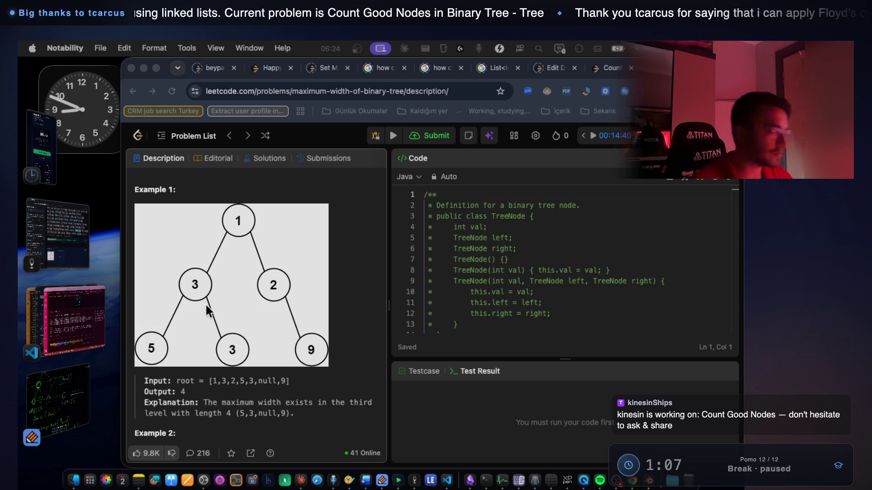
left_click(71, 402)
mouse_move(144, 312)
left_mouse_down()
mouse_move(234, 309)
mouse_move(212, 306)
left_mouse_up()
left_click_drag(466, 314, 469, 319)
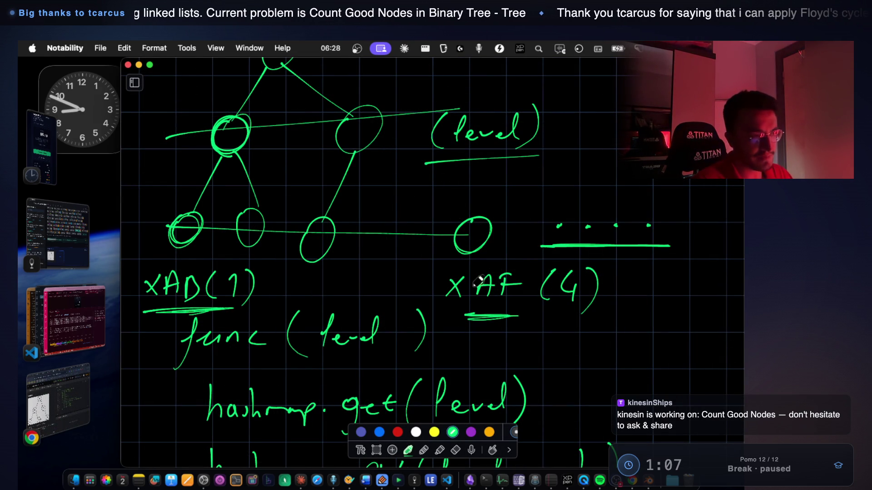
Turn the middle dots into x marks and number the end dots 1 and 4.
left_click_drag(582, 220, 603, 237)
mouse_move(598, 220)
left_mouse_down()
mouse_move(582, 237)
mouse_move(630, 239)
left_mouse_up()
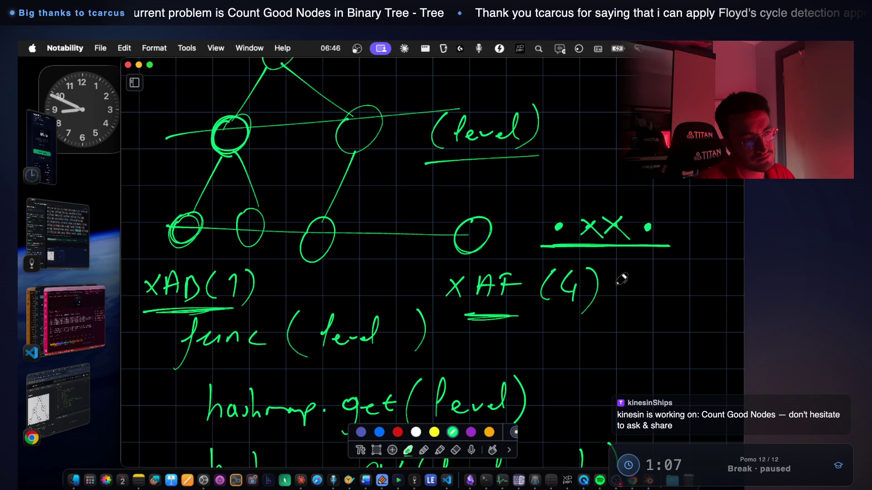
left_click_drag(563, 202, 560, 215)
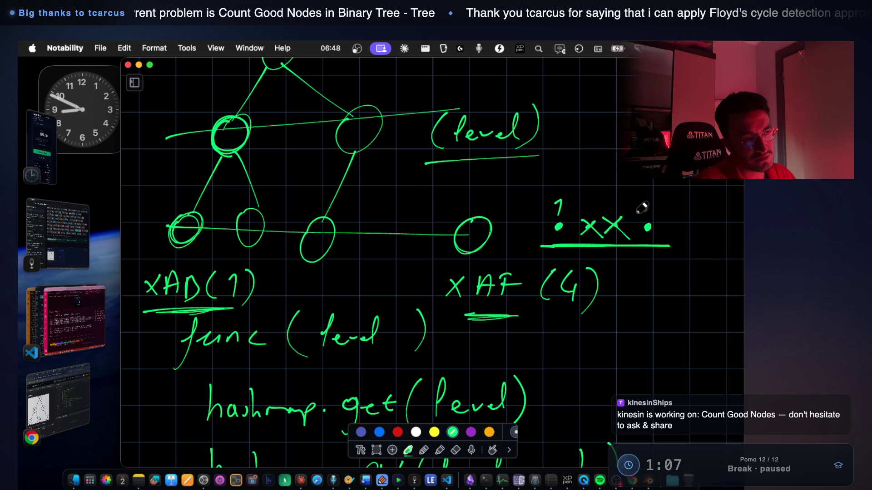
left_click_drag(652, 198, 659, 209)
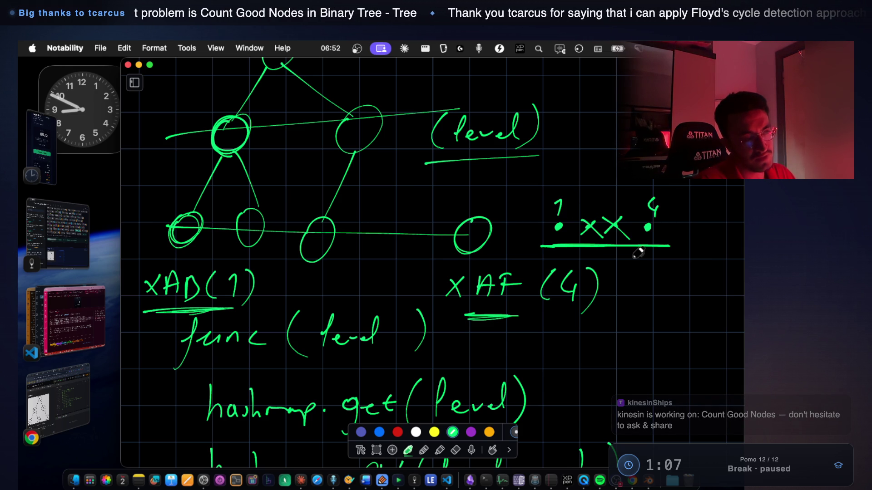
left_click_drag(571, 212, 636, 211)
Write and underline 4 - 1 below XAF (4), then bring the LeetCode page forward.
left_click_drag(580, 329, 597, 345)
mouse_move(590, 332)
left_mouse_down()
mouse_move(589, 358)
mouse_move(619, 344)
mouse_move(638, 350)
left_mouse_up()
left_click_drag(585, 367, 649, 356)
left_click(66, 403)
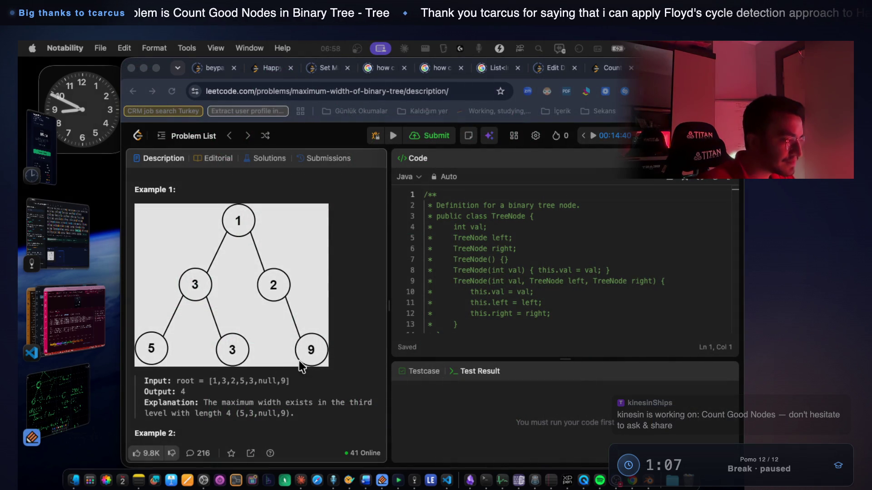
Highlight the width definition's leftmost/rightmost, end-node and null-node phrases on LeetCode.
scroll(287, 307, "up", 5)
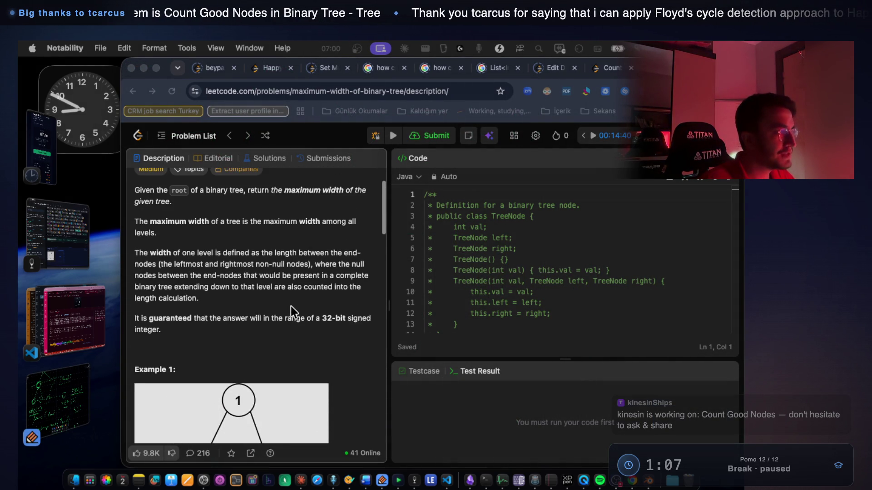
left_click_drag(244, 260, 360, 260)
left_click_drag(177, 271, 273, 272)
left_click(153, 282)
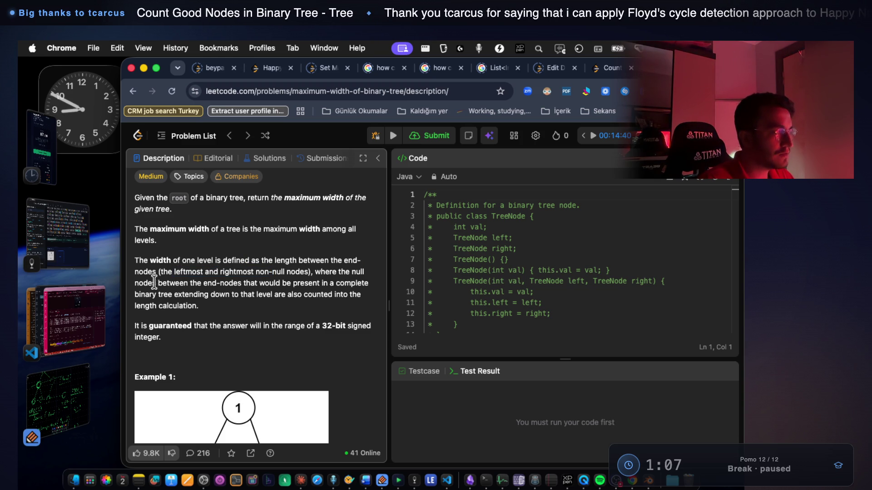
left_click_drag(203, 283, 357, 283)
left_click_drag(169, 294, 333, 294)
left_click_drag(350, 296, 344, 304)
Scroll down to Example 1, then return to the Notability notes.
scroll(346, 300, "down", 3)
scroll(349, 294, "down", 5)
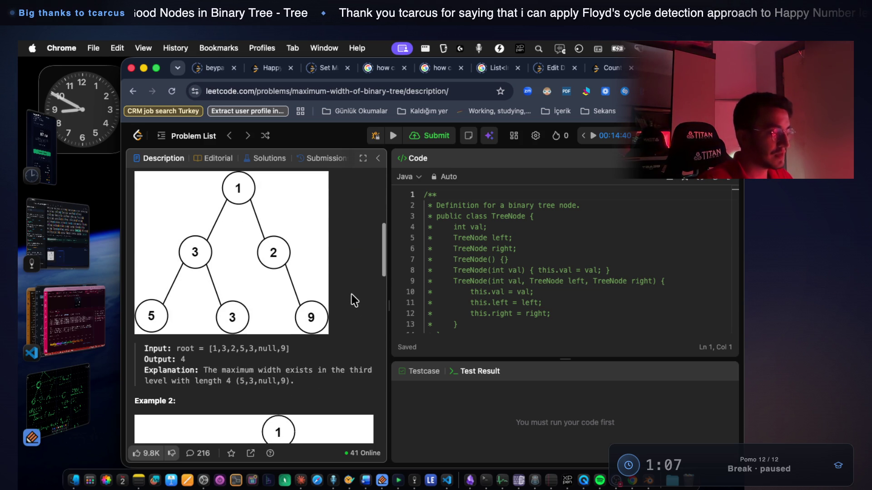
left_click(62, 403)
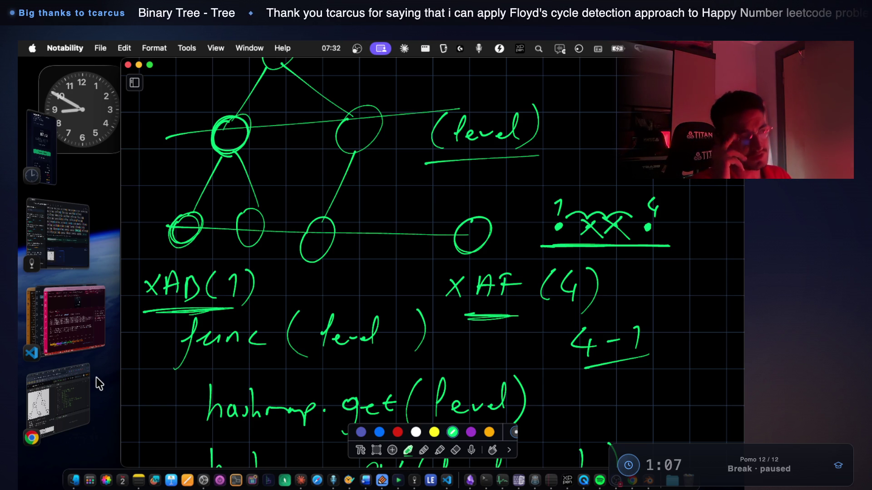
In a blank area, draw a new tree's root, two branches and child nodes.
scroll(390, 313, "down", 5)
scroll(382, 272, "up", 4)
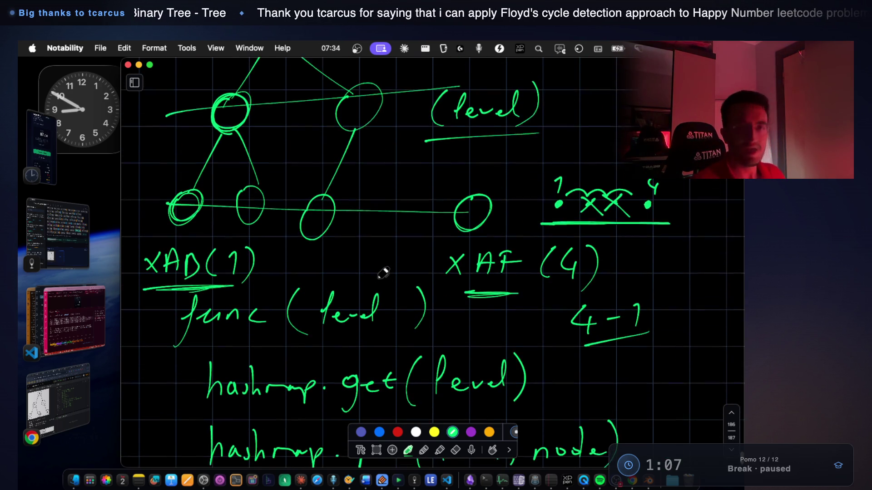
scroll(382, 272, "up", 1)
scroll(383, 273, "down", 8)
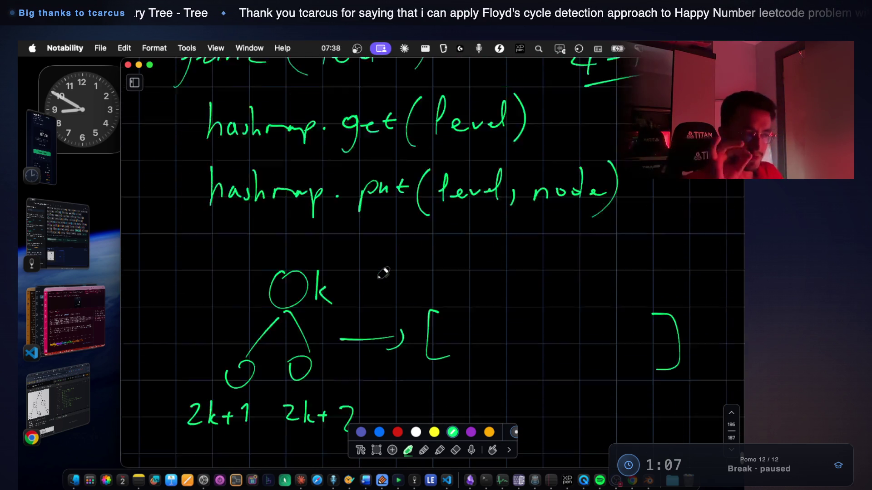
scroll(383, 273, "down", 10)
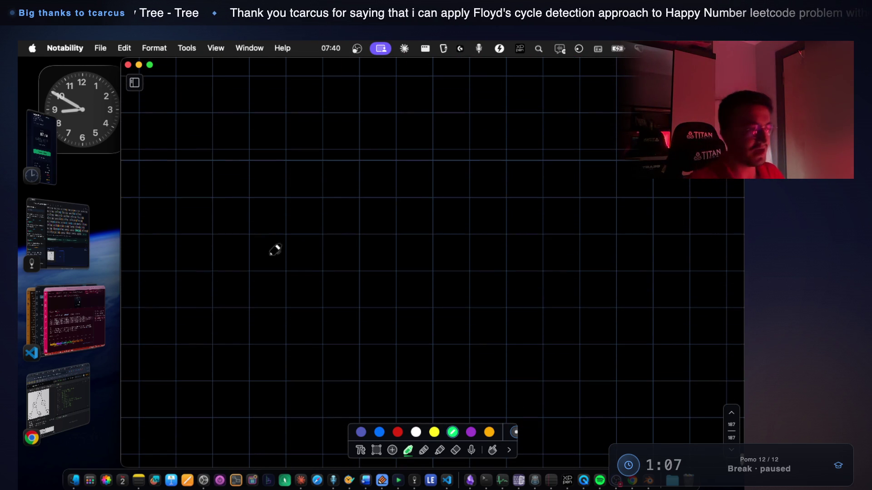
mouse_move(339, 216)
left_mouse_down()
mouse_move(381, 214)
mouse_move(352, 210)
left_mouse_up()
left_click_drag(345, 261, 379, 315)
left_click_drag(334, 263, 296, 328)
left_click_drag(366, 319, 377, 320)
mouse_move(276, 358)
left_mouse_down()
mouse_move(246, 402)
mouse_move(316, 402)
left_mouse_up()
scroll(380, 309, "down", 5)
key("cmd+z")
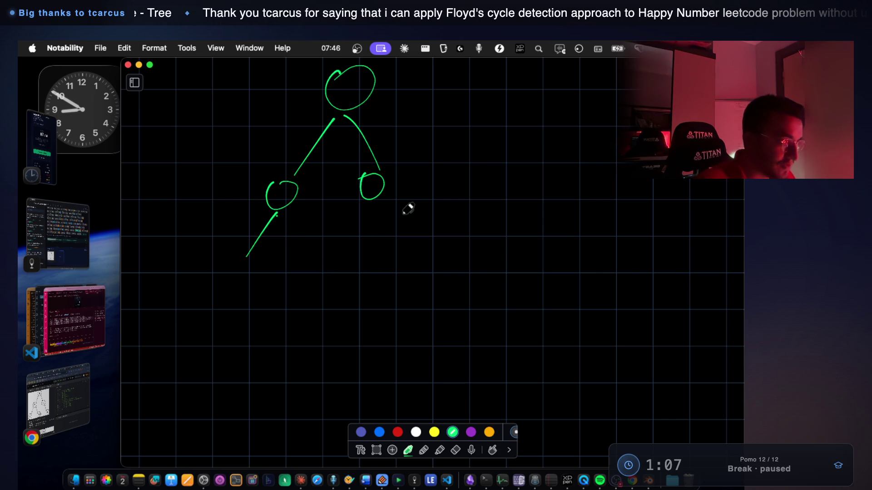
Add bottom-level grandchild nodes, undoing trial connecting lines, digits and a bracket.
left_click_drag(378, 195, 475, 267)
left_click_drag(252, 248, 227, 288)
mouse_move(467, 281)
left_mouse_down()
mouse_move(518, 294)
mouse_move(492, 276)
left_mouse_up()
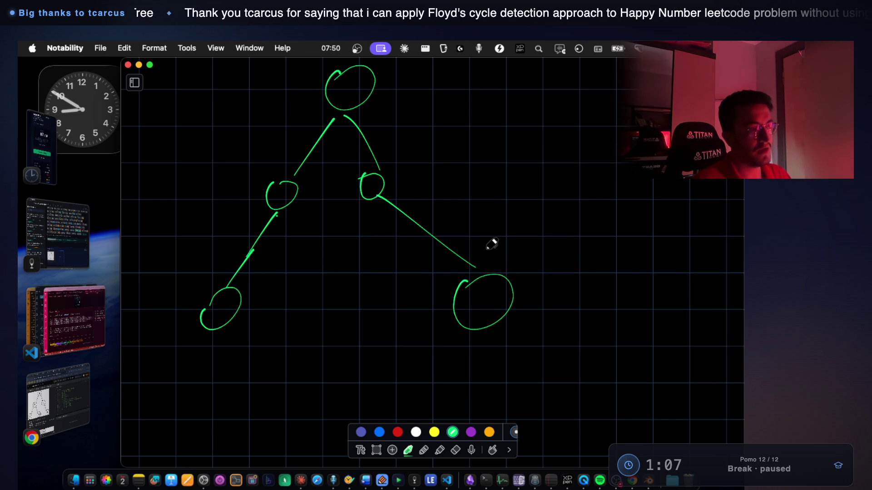
left_click_drag(221, 305, 442, 307)
mouse_move(571, 322)
left_mouse_down()
mouse_move(600, 325)
mouse_move(607, 344)
left_mouse_up()
left_click_drag(578, 361, 594, 377)
key("super+z")
key("super+z")
key("super+z")
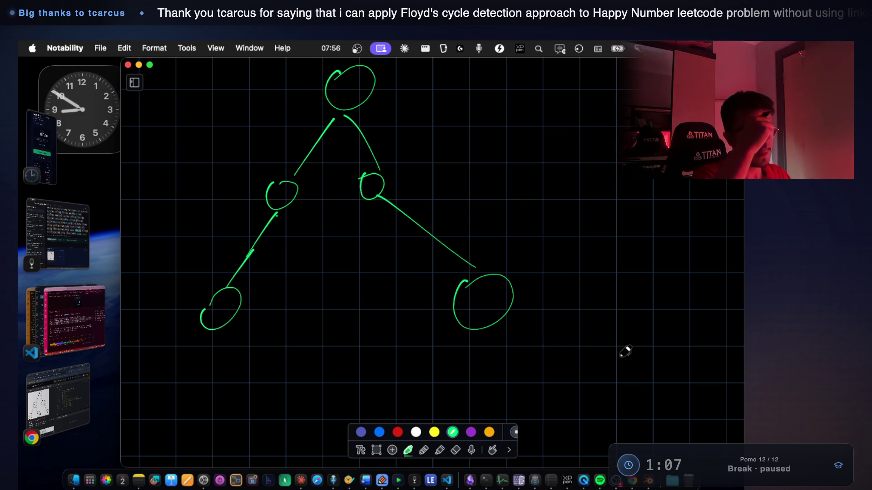
scroll(366, 197, "down", 3)
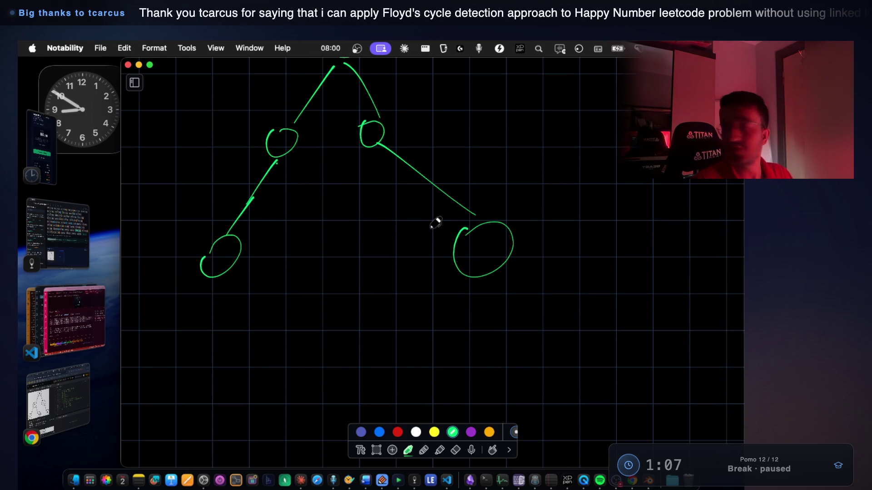
left_click_drag(309, 311, 309, 352)
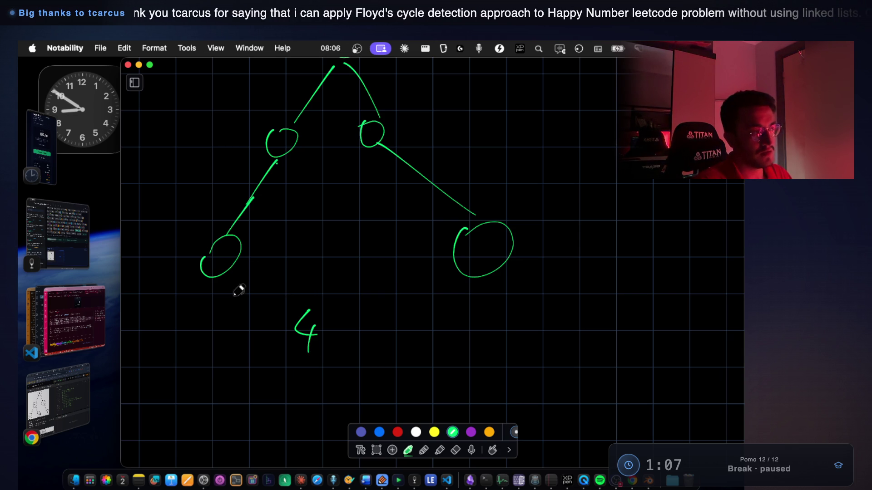
mouse_move(178, 250)
left_mouse_down()
mouse_move(178, 284)
mouse_move(224, 290)
mouse_move(496, 294)
mouse_move(523, 247)
mouse_move(522, 227)
left_mouse_up()
key("super+z")
key("super+z")
key("super+z")
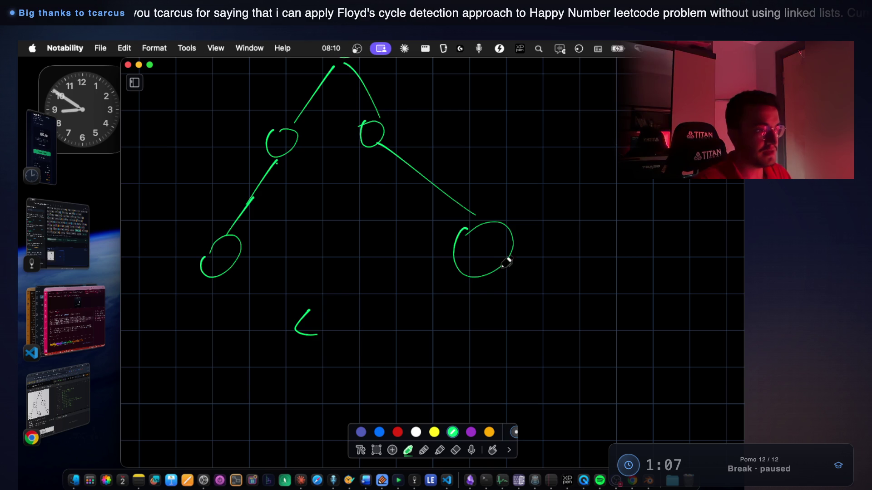
Erase the lower-right node and redraw it in green ink.
left_click(456, 449)
left_click_drag(502, 253, 460, 384)
left_click(408, 449)
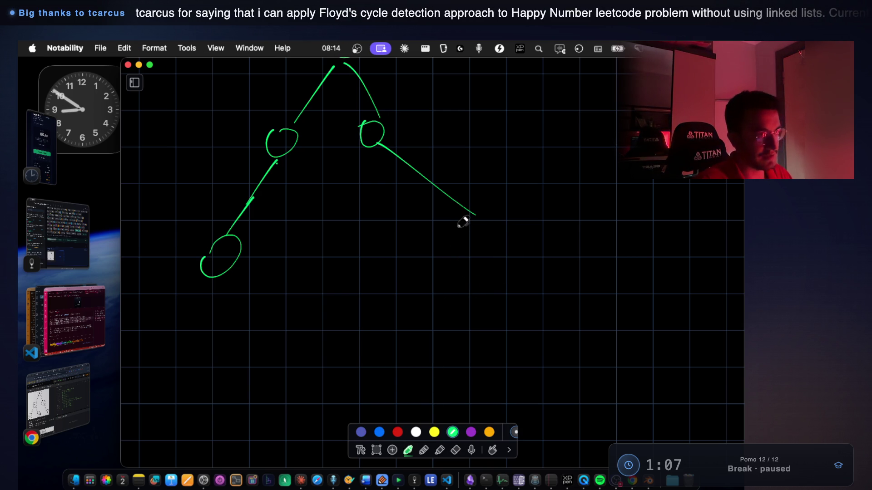
left_click_drag(467, 229, 444, 200)
left_click(456, 450)
left_click(408, 450)
Draw a node under the right child, bracket both bottom nodes, and add a hook below.
left_click_drag(370, 154, 313, 258)
mouse_move(186, 247)
left_mouse_down()
mouse_move(186, 259)
mouse_move(361, 254)
left_mouse_up()
left_click_drag(264, 345, 262, 385)
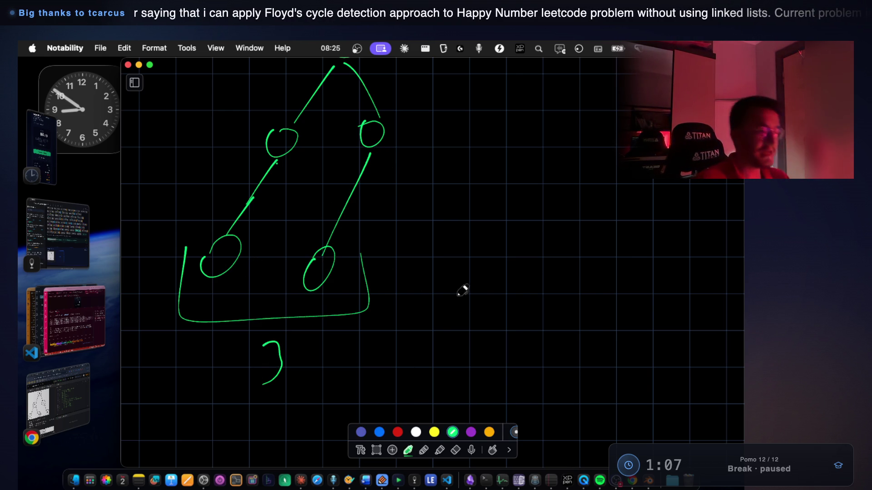
scroll(456, 301, "down", 5)
Write leftM - rightM + 1 below the tree, box it and label it 'formula:'.
mouse_move(251, 290)
left_mouse_down()
mouse_move(259, 311)
mouse_move(276, 301)
mouse_move(298, 325)
mouse_move(364, 312)
left_mouse_up()
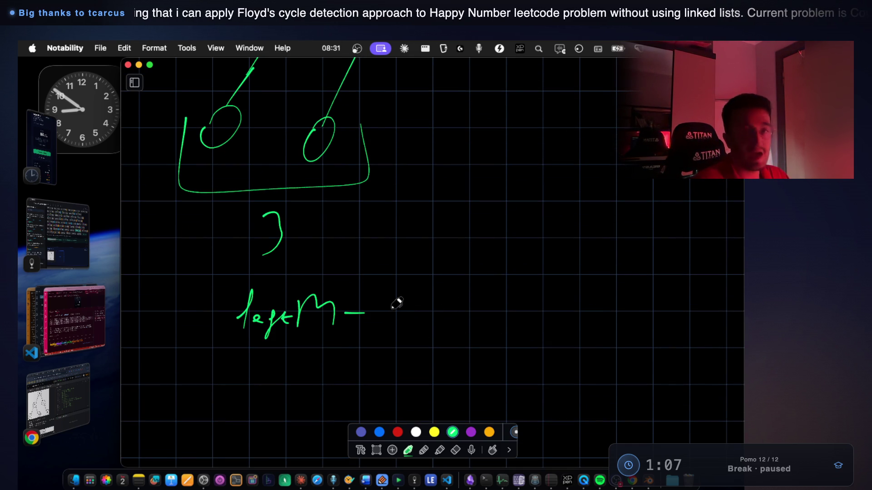
mouse_move(385, 314)
left_mouse_down()
mouse_move(410, 294)
mouse_move(448, 314)
mouse_move(463, 300)
mouse_move(537, 314)
left_mouse_up()
mouse_move(526, 302)
left_mouse_down()
mouse_move(550, 301)
mouse_move(571, 321)
left_mouse_up()
mouse_move(208, 282)
left_mouse_down()
mouse_move(204, 338)
mouse_move(649, 260)
mouse_move(306, 344)
mouse_move(199, 347)
left_mouse_up()
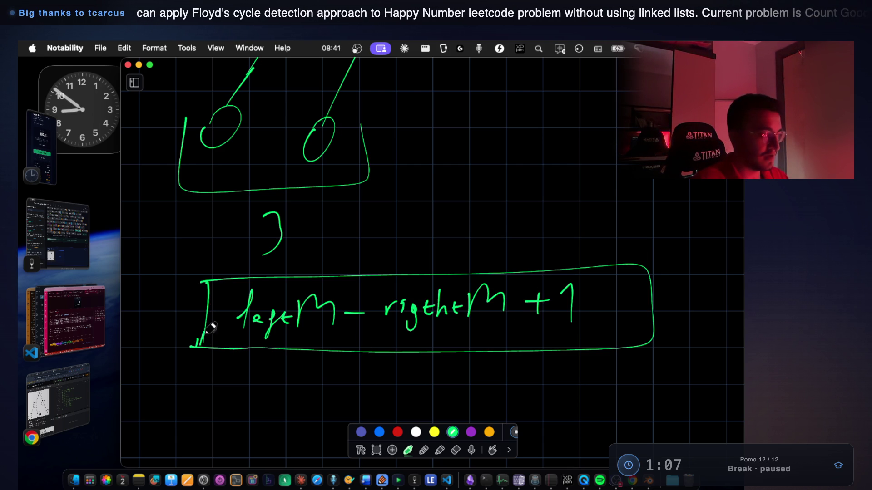
left_click_drag(141, 300, 136, 318)
left_click_drag(146, 316, 202, 310)
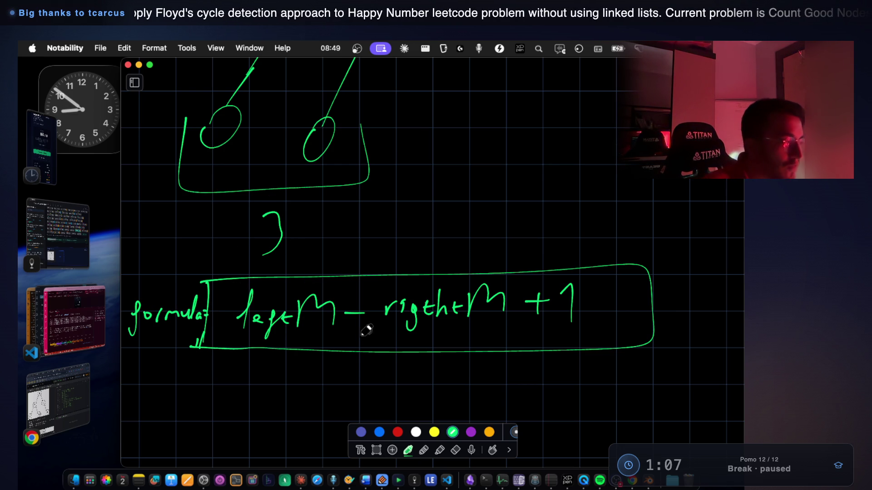
Erase leftM - rightM and write rightMost - leftMost in its place inside the box.
left_click(457, 449)
mouse_move(357, 312)
left_mouse_down()
mouse_move(243, 309)
mouse_move(416, 309)
mouse_move(495, 294)
mouse_move(413, 302)
mouse_move(476, 299)
left_mouse_up()
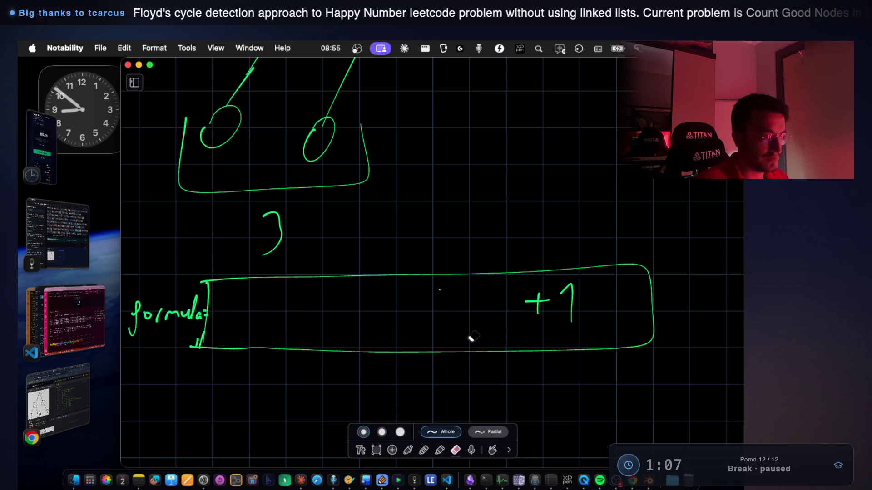
left_click(408, 449)
mouse_move(235, 318)
left_mouse_down()
mouse_move(245, 304)
mouse_move(266, 324)
left_mouse_up()
mouse_move(278, 294)
left_mouse_down()
mouse_move(286, 313)
mouse_move(311, 296)
mouse_move(324, 313)
mouse_move(340, 314)
left_mouse_up()
left_click_drag(351, 301, 352, 314)
mouse_move(347, 309)
left_mouse_down()
mouse_move(386, 307)
mouse_move(399, 319)
mouse_move(417, 291)
mouse_move(413, 325)
mouse_move(476, 304)
mouse_move(485, 313)
left_mouse_up()
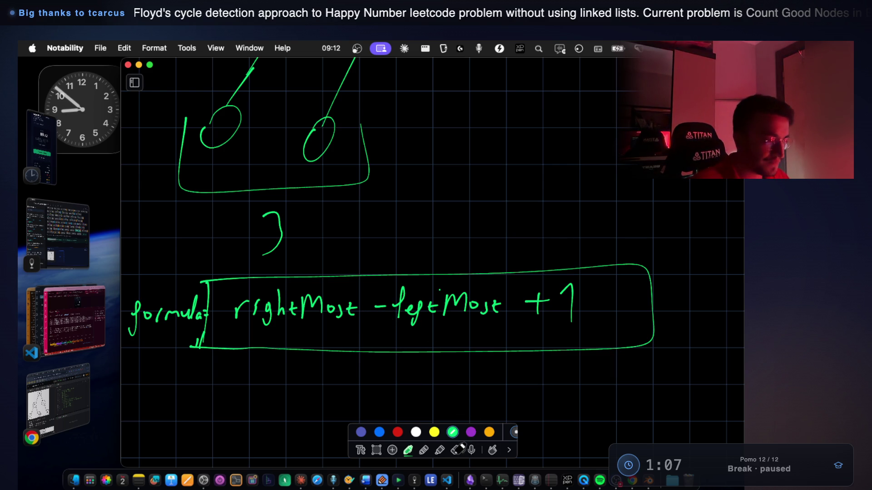
left_click(461, 449)
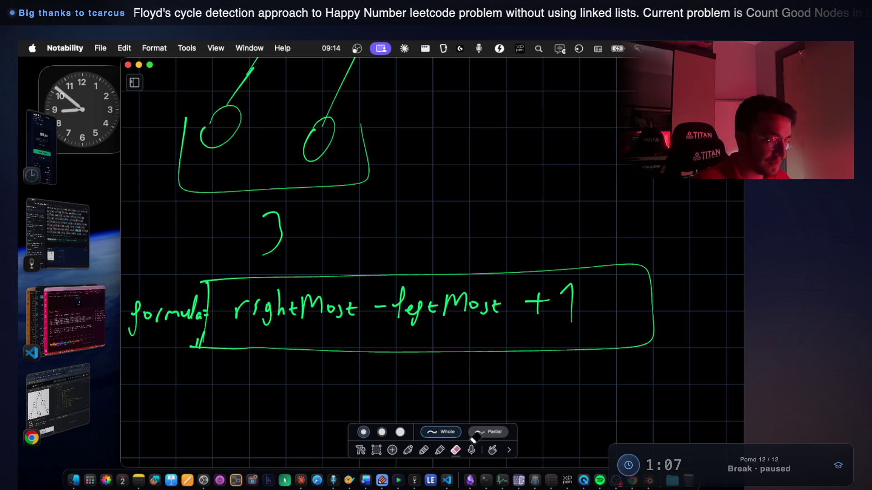
Rectangle-select the boxed formula, then clear the selection and return to the pen.
left_click(376, 450)
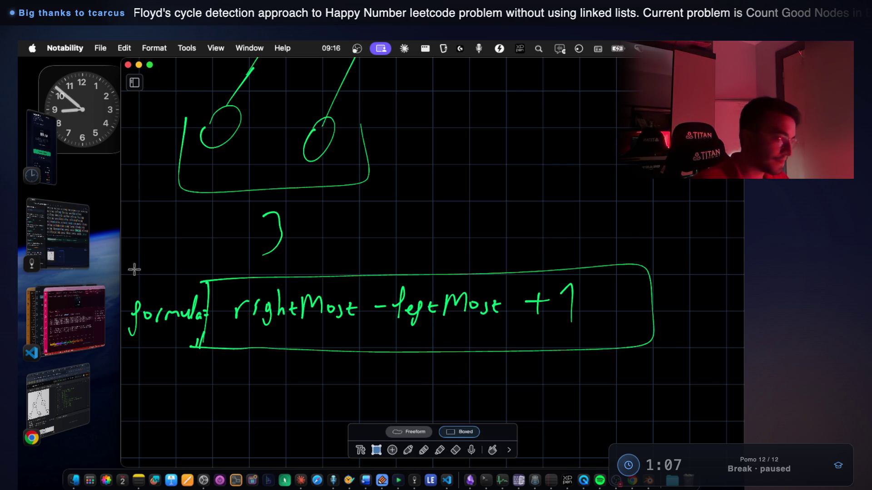
left_click(376, 450)
mouse_move(128, 257)
left_mouse_down()
mouse_move(154, 330)
mouse_move(226, 356)
mouse_move(676, 360)
left_mouse_up()
left_click(465, 388)
key("p")
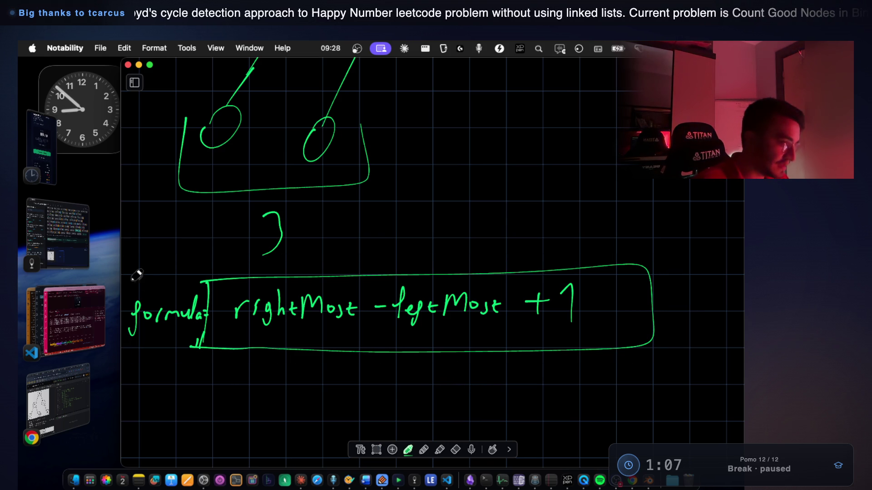
Screenshot the boxed formula region and paste it into the Maximum Width of BT note.
key("super+shift+4")
mouse_move(124, 266)
left_mouse_down()
mouse_move(142, 289)
mouse_move(424, 357)
mouse_move(664, 357)
left_mouse_up()
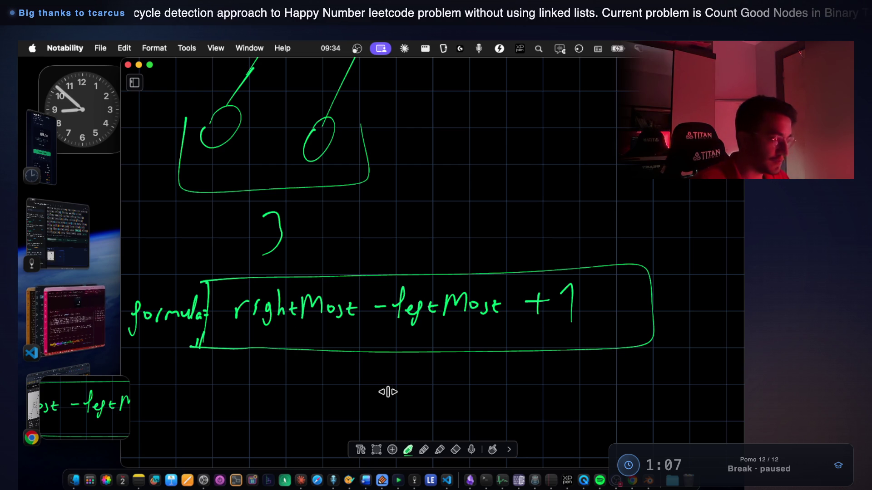
left_click(83, 252)
key("super+v")
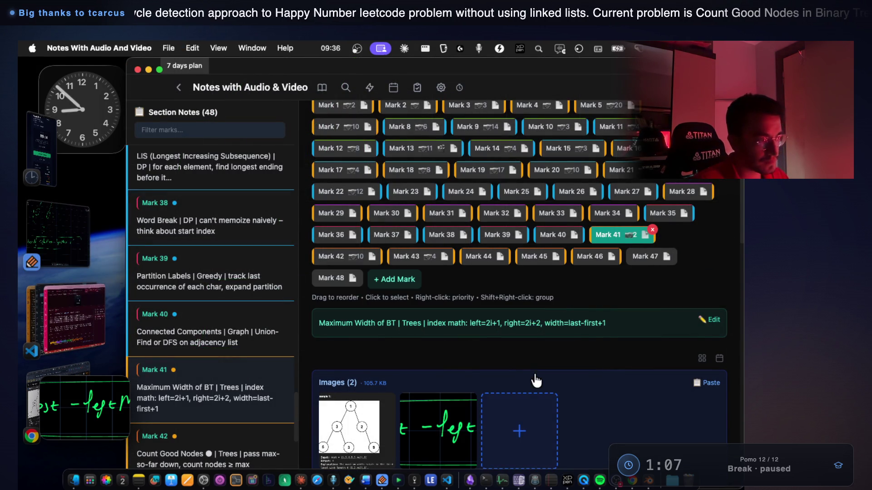
Select the width=last-first+1 text in the note, then go back to Notability.
scroll(561, 329, "down", 3)
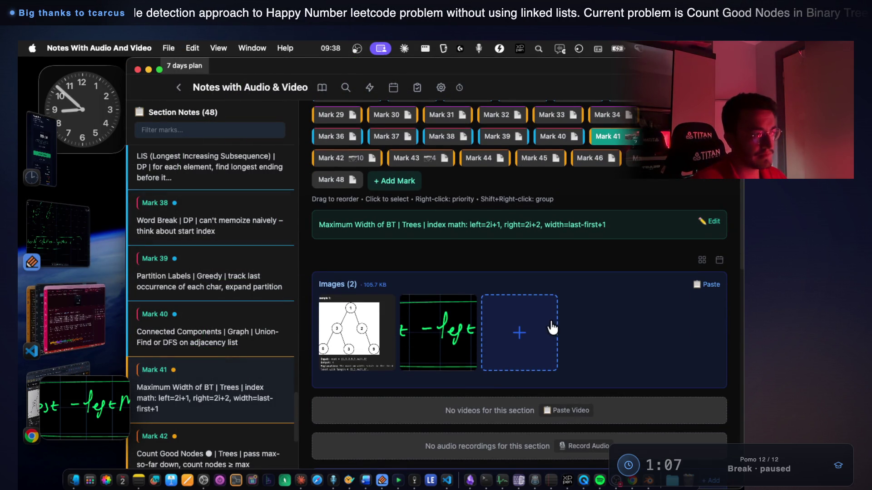
left_click_drag(466, 227, 607, 227)
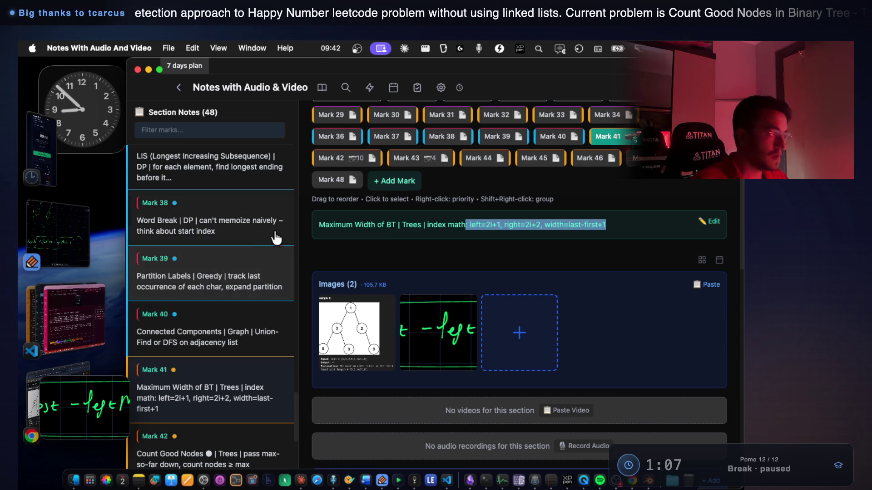
left_click_drag(545, 227, 606, 227)
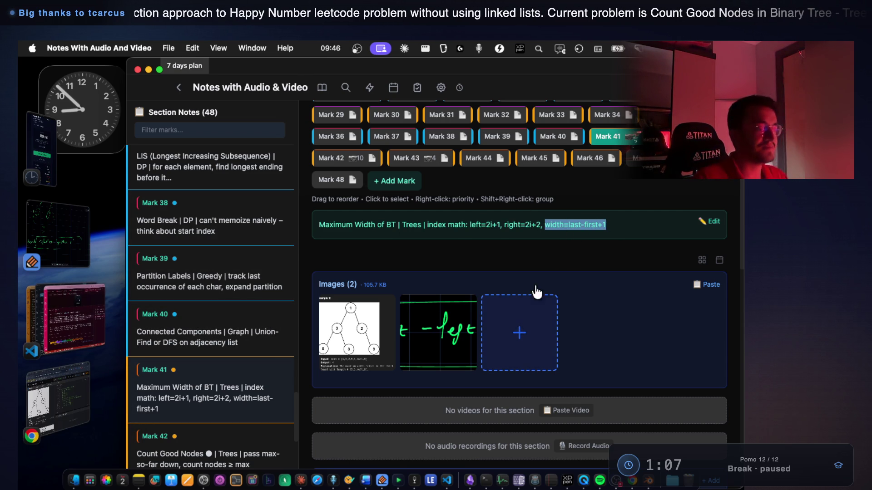
left_click(64, 249)
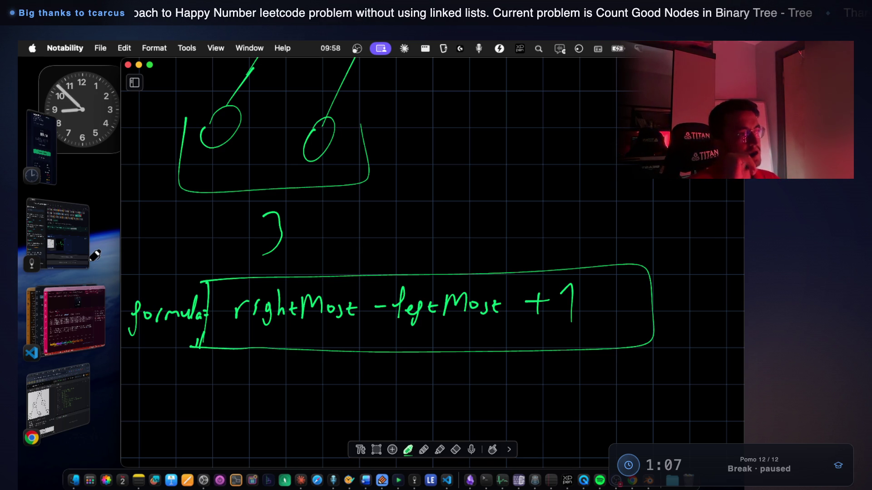
Review the tree sketch, then handwrite 'DFS' to its right and underline it.
scroll(399, 278, "up", 5)
scroll(399, 278, "up", 6)
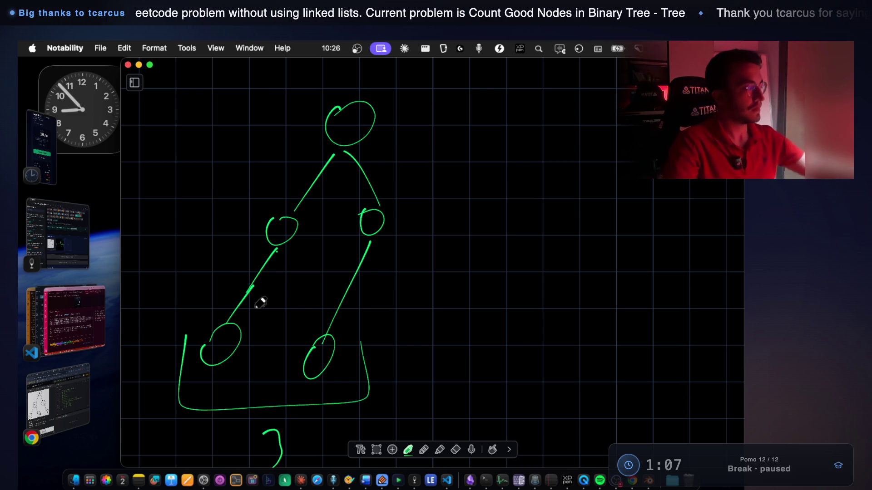
scroll(411, 289, "down", 6)
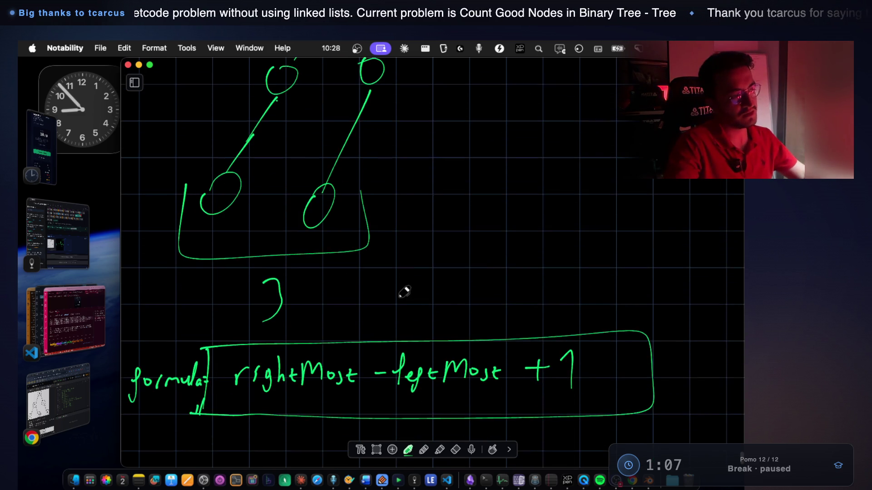
scroll(404, 291, "down", 3)
scroll(402, 289, "up", 3)
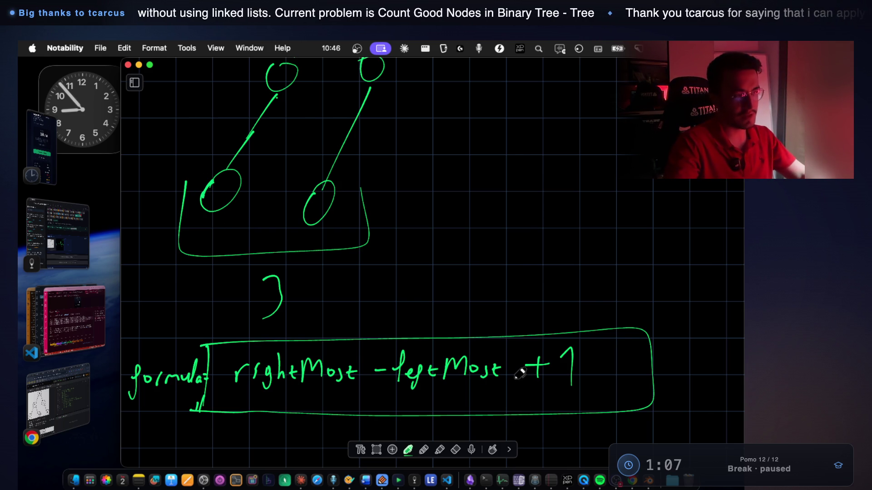
left_click_drag(447, 190, 447, 236)
mouse_move(450, 187)
left_mouse_down()
mouse_move(472, 227)
mouse_move(449, 236)
left_mouse_up()
mouse_move(511, 187)
left_mouse_down()
mouse_move(500, 234)
mouse_move(524, 193)
mouse_move(526, 207)
left_mouse_up()
left_click_drag(571, 193, 552, 232)
left_click_drag(416, 262, 612, 253)
left_click_drag(610, 254, 395, 271)
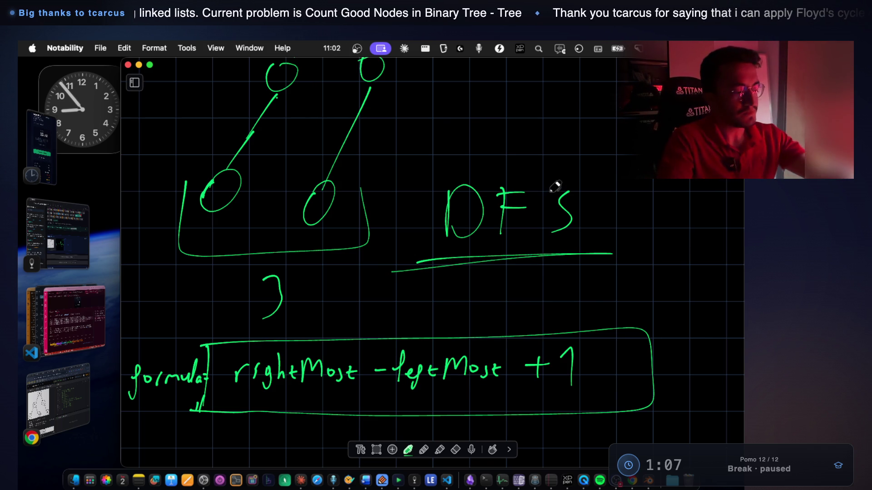
Extend the underline beneath DFS and return up to the tree's root.
mouse_move(473, 262)
left_mouse_down()
mouse_move(420, 260)
mouse_move(601, 250)
mouse_move(593, 246)
left_mouse_up()
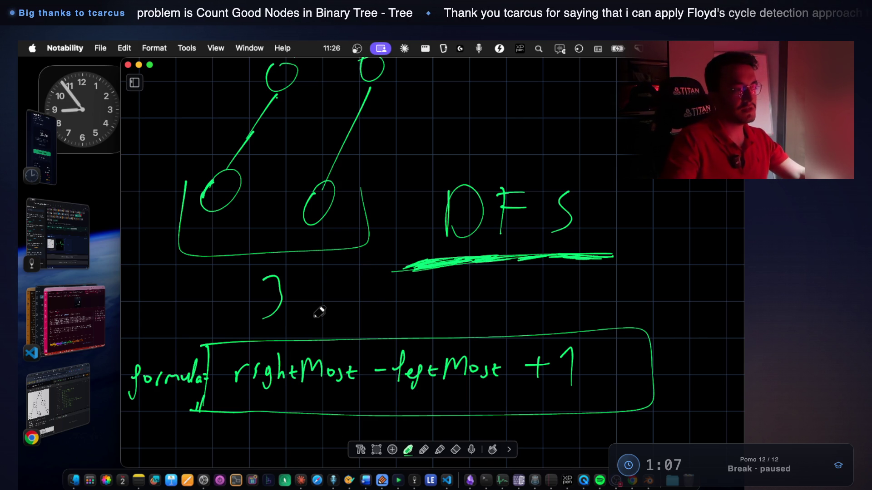
scroll(307, 313, "up", 5)
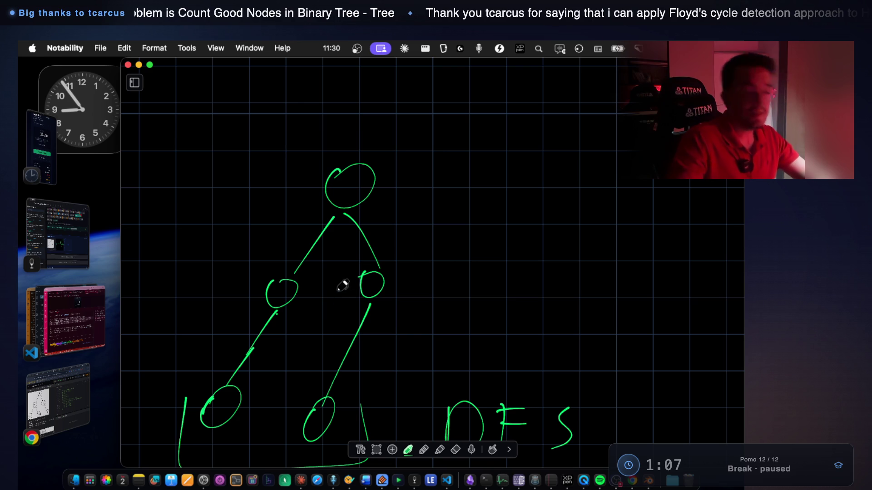
Label the root node k and its children 2k+1 and 2k+2.
left_click_drag(346, 189, 346, 200)
left_click_drag(359, 178, 362, 202)
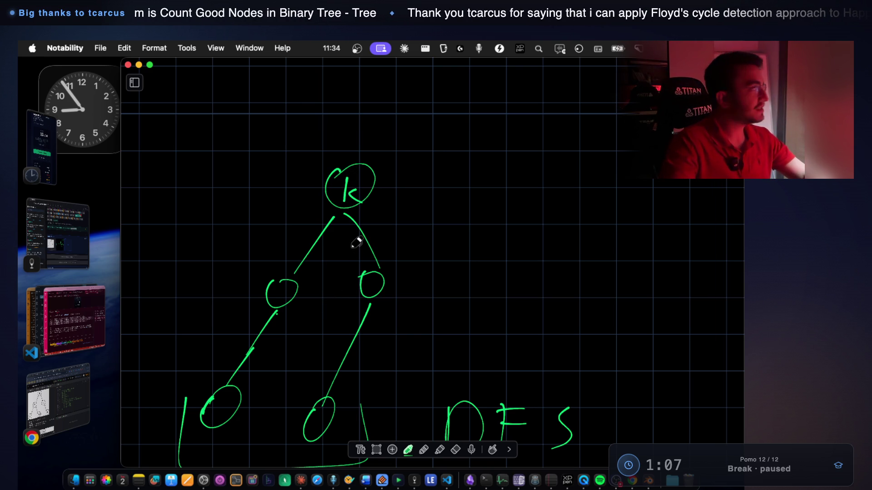
mouse_move(220, 282)
left_mouse_down()
mouse_move(236, 298)
mouse_move(257, 290)
left_mouse_up()
mouse_move(252, 285)
left_mouse_down()
mouse_move(251, 298)
mouse_move(262, 301)
left_mouse_up()
mouse_move(399, 284)
left_mouse_down()
mouse_move(463, 287)
mouse_move(472, 301)
left_mouse_up()
Label the bottom nodes 4k+3 and 4k+5, then begin a 3 above DFS.
scroll(461, 278, "down", 1)
scroll(460, 277, "down", 5)
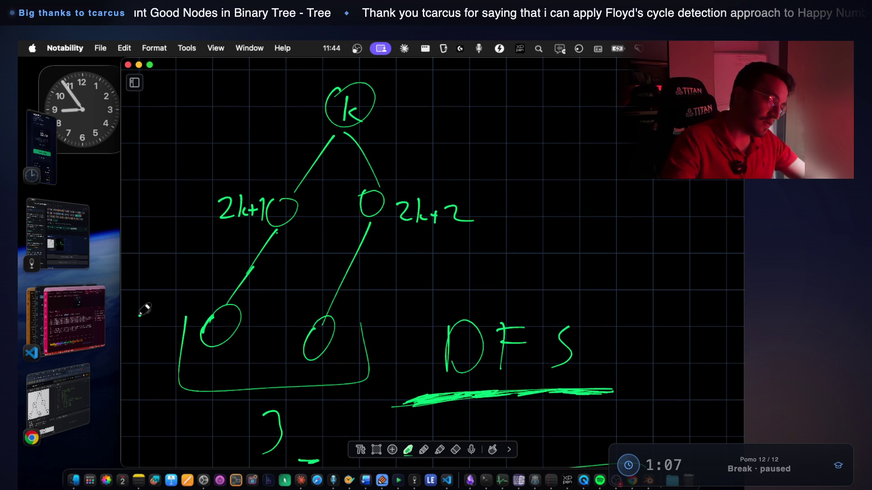
mouse_move(142, 315)
left_mouse_down()
mouse_move(133, 334)
mouse_move(148, 327)
mouse_move(145, 341)
mouse_move(163, 324)
mouse_move(162, 340)
mouse_move(187, 327)
mouse_move(182, 341)
left_mouse_up()
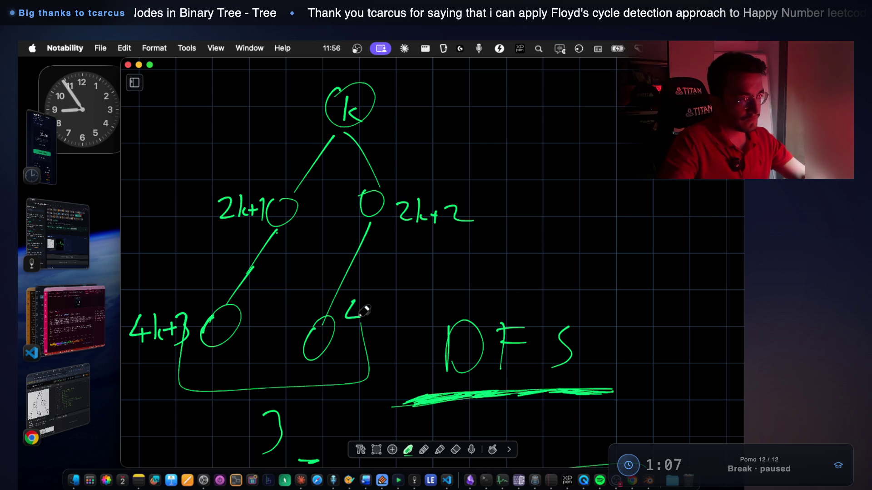
mouse_move(366, 301)
left_mouse_down()
mouse_move(366, 324)
mouse_move(402, 324)
mouse_move(415, 303)
left_mouse_up()
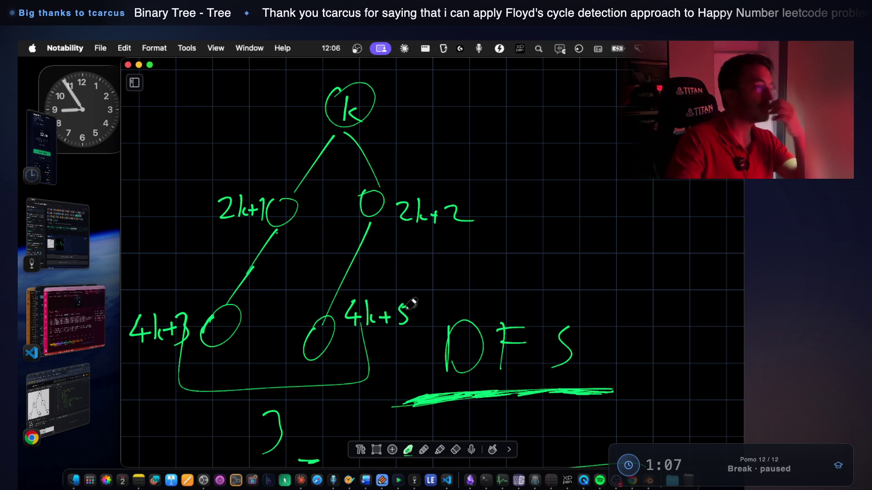
scroll(488, 277, "down", 2)
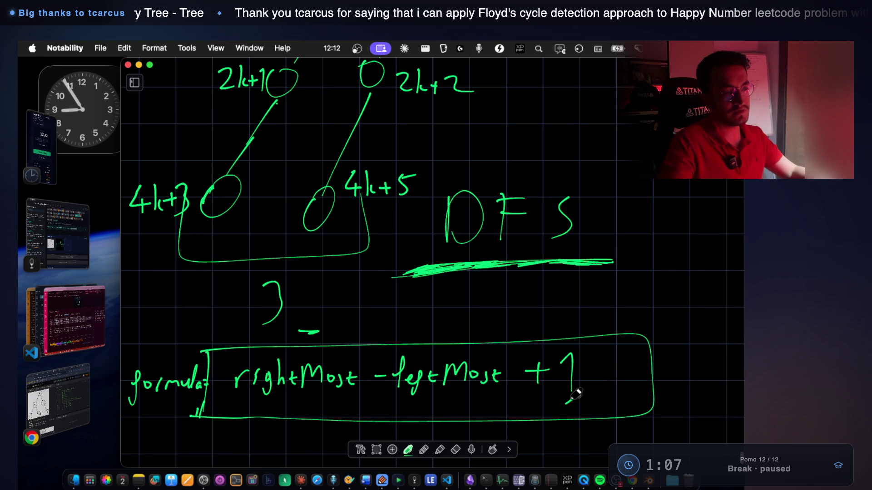
scroll(569, 365, "up", 5)
mouse_move(596, 187)
left_mouse_down()
mouse_move(609, 186)
mouse_move(623, 208)
mouse_move(609, 233)
left_mouse_up()
Finish and box the 3 above DFS, and add a dashed circle between the bottom nodes.
left_click_drag(564, 180, 569, 245)
mouse_move(564, 179)
left_mouse_down()
mouse_move(636, 175)
mouse_move(590, 250)
mouse_move(563, 253)
left_mouse_up()
scroll(595, 227, "down", 1)
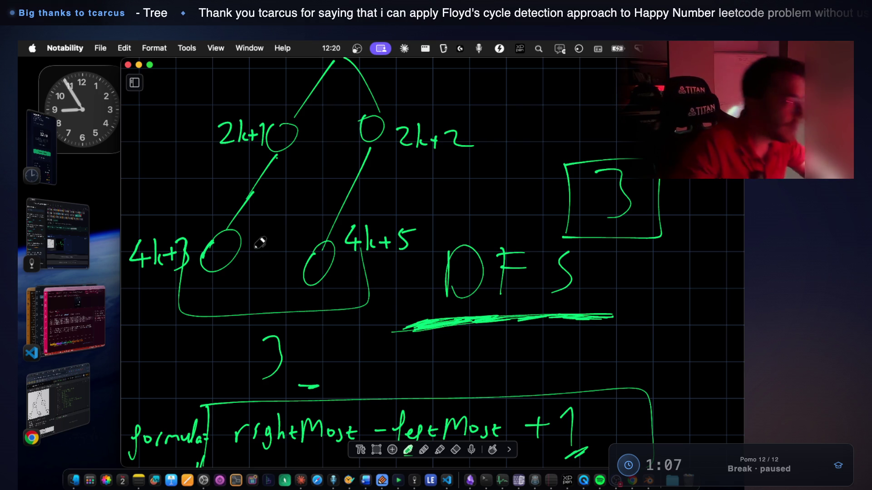
left_click_drag(256, 245, 255, 250)
mouse_move(253, 256)
left_mouse_down()
mouse_move(254, 267)
mouse_move(287, 264)
mouse_move(289, 249)
left_mouse_up()
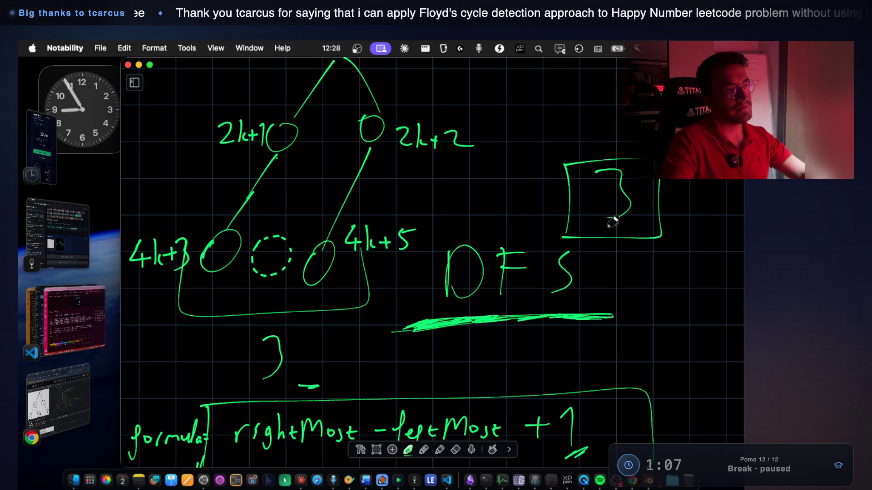
scroll(531, 268, "down", 10)
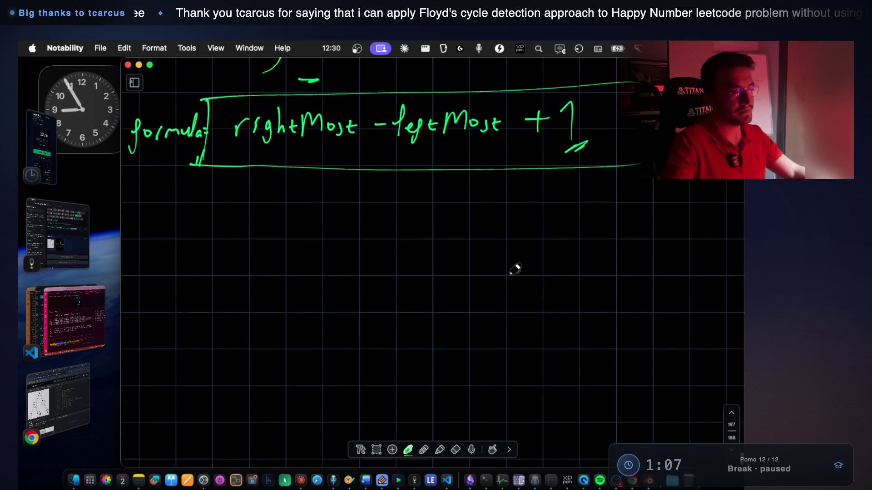
Handwrite the header func(k ) below the formula box.
left_click_drag(185, 239, 165, 274)
mouse_move(161, 258)
left_mouse_down()
mouse_move(215, 248)
mouse_move(227, 259)
mouse_move(259, 260)
left_mouse_up()
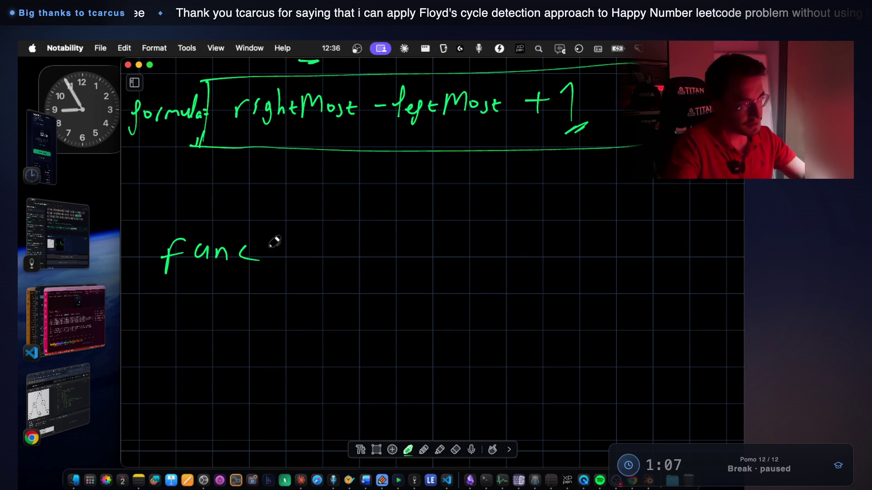
left_click_drag(285, 225, 292, 275)
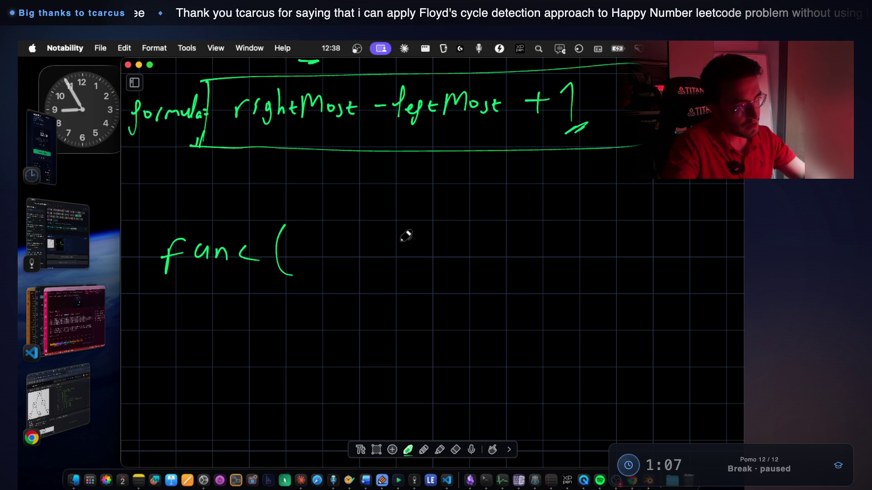
left_click_drag(487, 223, 490, 274)
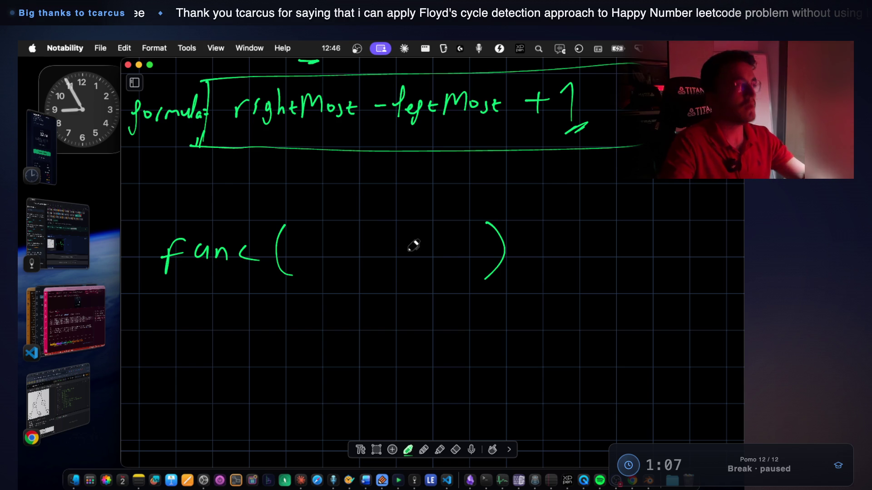
scroll(404, 245, "up", 5)
scroll(402, 247, "up", 7)
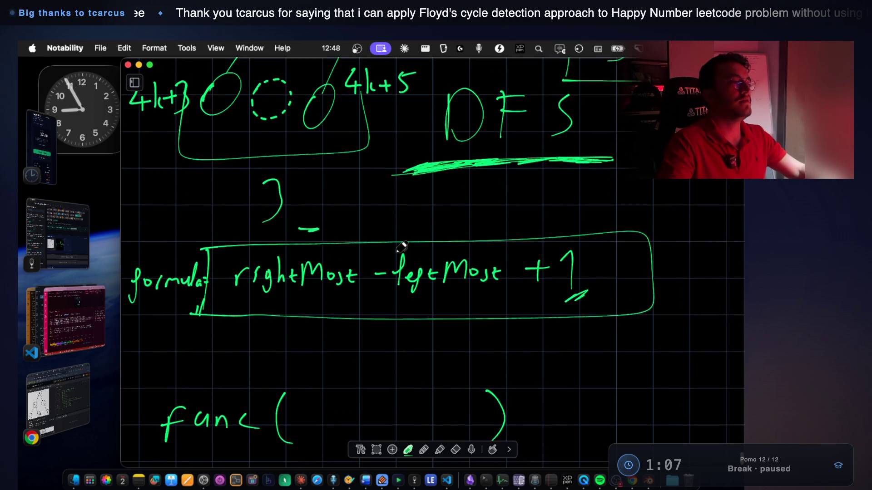
scroll(402, 246, "up", 6)
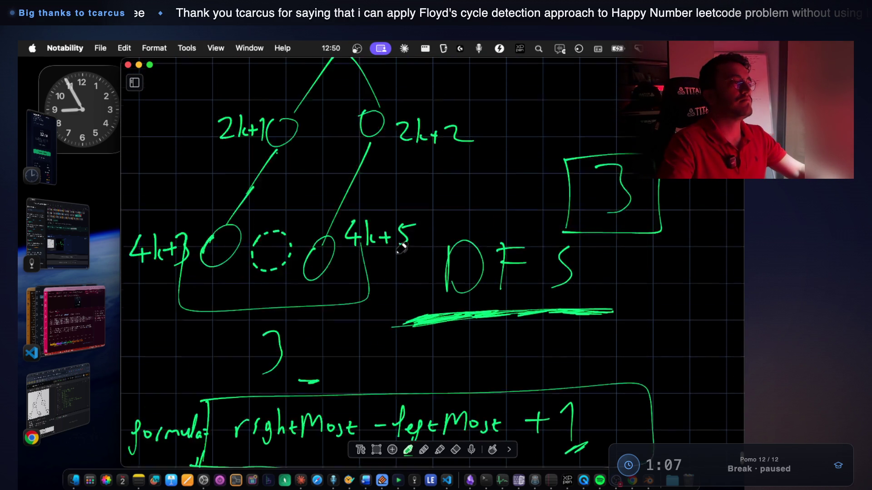
scroll(402, 247, "down", 7)
scroll(401, 248, "down", 9)
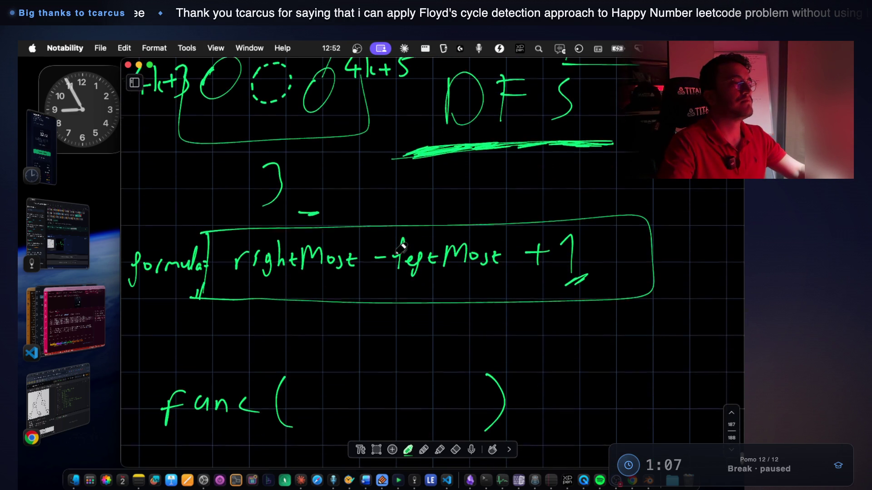
scroll(401, 248, "down", 1)
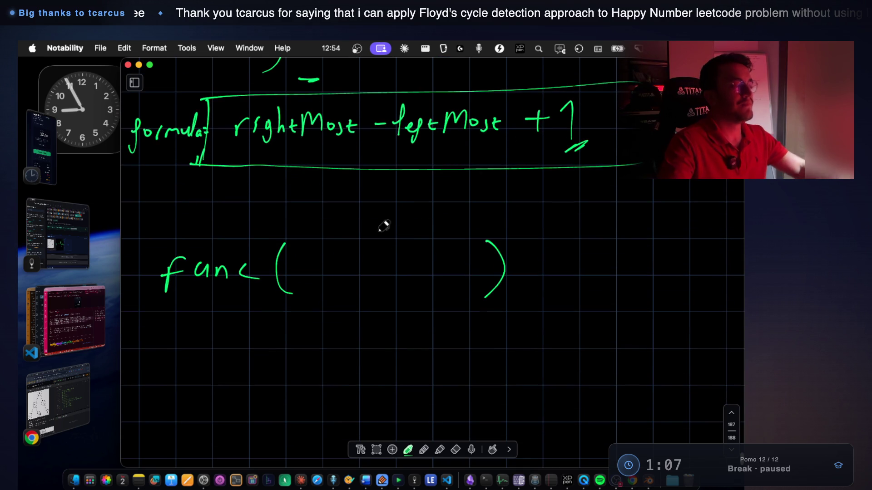
mouse_move(313, 268)
left_mouse_down()
mouse_move(320, 247)
mouse_move(315, 284)
mouse_move(347, 277)
left_mouse_up()
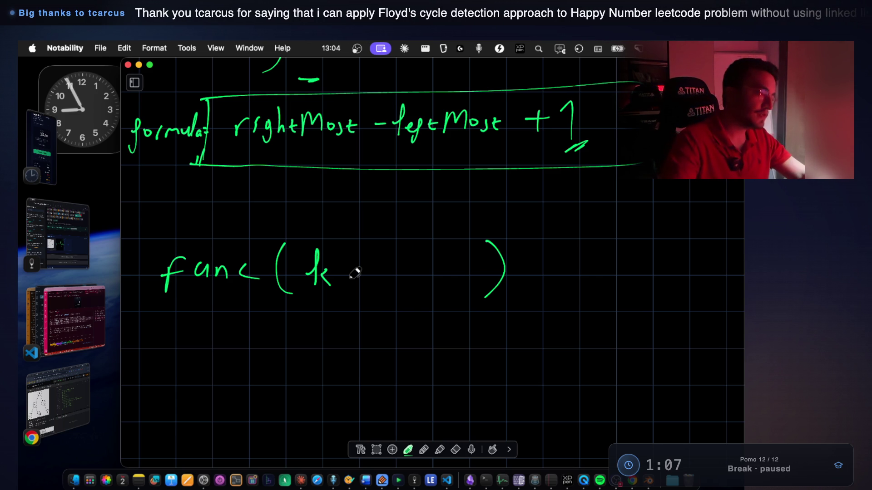
Write x = func(left); beneath the func header.
scroll(354, 273, "up", 2)
scroll(354, 272, "down", 5)
mouse_move(258, 287)
left_mouse_down()
mouse_move(277, 308)
mouse_move(258, 308)
left_mouse_up()
left_click_drag(288, 294, 309, 305)
left_click_drag(363, 277, 344, 329)
mouse_move(374, 292)
left_mouse_down()
mouse_move(420, 296)
mouse_move(427, 305)
left_mouse_up()
mouse_move(448, 269)
left_mouse_down()
mouse_move(452, 321)
mouse_move(494, 308)
left_mouse_up()
left_click_drag(515, 270, 498, 325)
left_click_drag(526, 284, 535, 305)
mouse_move(547, 260)
left_mouse_down()
mouse_move(550, 313)
mouse_move(579, 312)
left_mouse_up()
left_click(578, 294)
Write y = func(right); under the x line.
scroll(454, 318, "down", 3)
mouse_move(251, 325)
left_mouse_down()
mouse_move(265, 356)
mouse_move(254, 366)
left_mouse_up()
left_click_drag(297, 334, 311, 335)
left_click_drag(299, 342, 311, 343)
left_click_drag(359, 320, 333, 365)
mouse_move(367, 338)
left_mouse_down()
mouse_move(384, 331)
mouse_move(446, 341)
left_mouse_up()
mouse_move(476, 305)
left_mouse_down()
mouse_move(467, 339)
mouse_move(474, 361)
left_mouse_up()
left_click_drag(486, 332, 495, 330)
mouse_move(506, 334)
left_mouse_down()
mouse_move(508, 342)
mouse_move(531, 330)
mouse_move(520, 354)
left_mouse_up()
left_click(509, 318)
mouse_move(547, 302)
left_mouse_down()
mouse_move(557, 343)
mouse_move(575, 340)
left_mouse_up()
left_click_drag(559, 332, 577, 329)
mouse_move(578, 298)
left_mouse_down()
mouse_move(585, 356)
mouse_move(606, 358)
left_mouse_up()
left_click(609, 321)
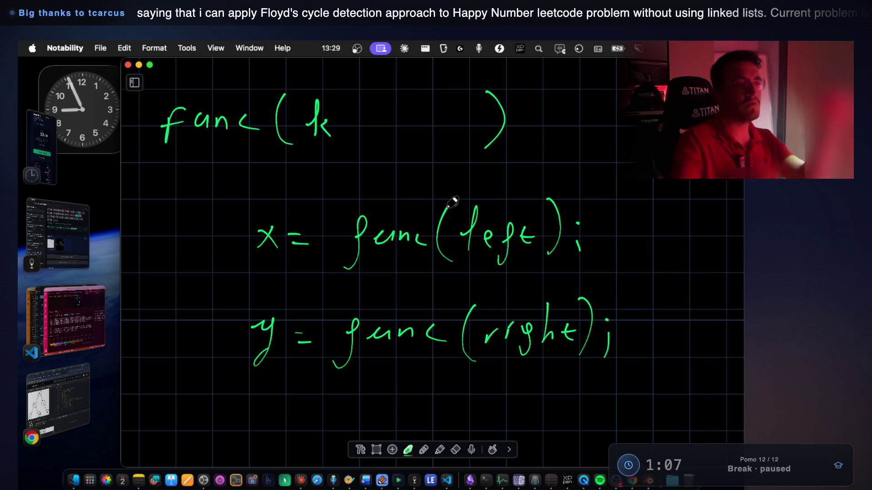
Draw curved arrows from the left and right children up to the k root.
scroll(452, 200, "up", 15)
scroll(467, 189, "up", 10)
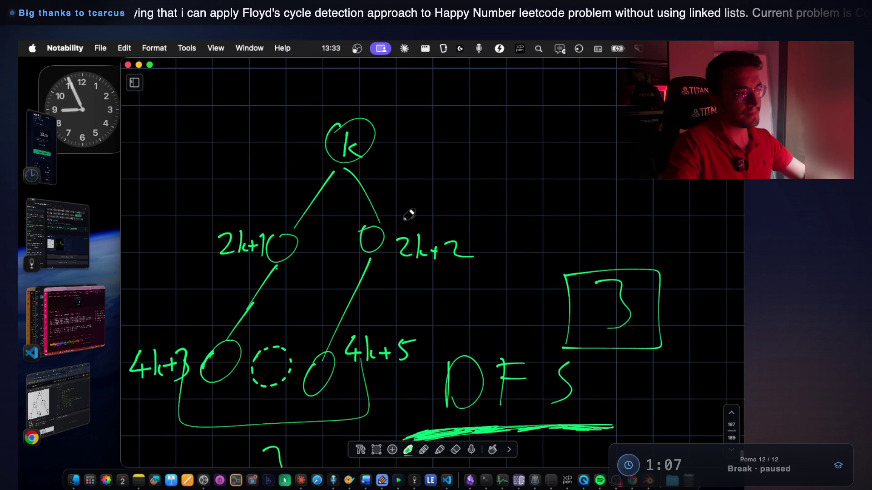
mouse_move(259, 212)
left_mouse_down()
mouse_move(274, 179)
mouse_move(292, 168)
mouse_move(293, 185)
left_mouse_up()
left_click(285, 160)
mouse_move(411, 224)
left_mouse_down()
mouse_move(392, 166)
mouse_move(409, 162)
left_mouse_up()
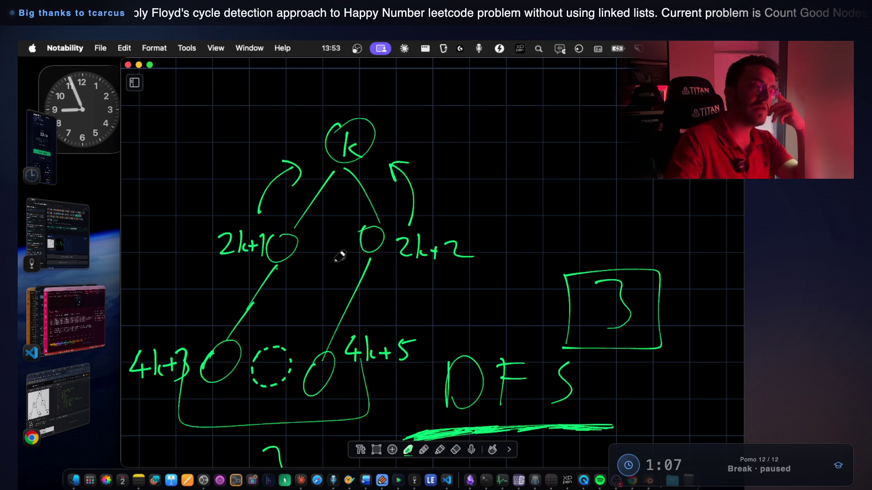
Write the word 'level' at upper right and underline it.
left_click_drag(512, 136, 498, 181)
left_click_drag(537, 160, 553, 161)
left_click_drag(562, 167, 602, 180)
mouse_move(482, 194)
left_mouse_down()
mouse_move(652, 189)
mouse_move(470, 186)
mouse_move(629, 184)
left_mouse_up()
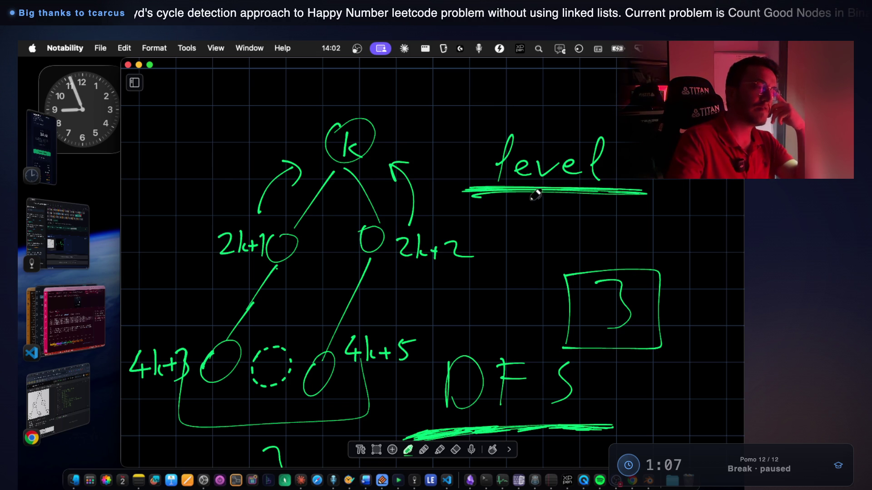
Loop the 2k+1/2k+2 level, box 'level', and circle both child labels.
mouse_move(261, 217)
left_mouse_down()
mouse_move(196, 254)
mouse_move(351, 274)
mouse_move(535, 248)
mouse_move(348, 207)
mouse_move(232, 220)
left_mouse_up()
mouse_move(476, 122)
left_mouse_down()
mouse_move(473, 194)
mouse_move(592, 115)
mouse_move(627, 188)
left_mouse_up()
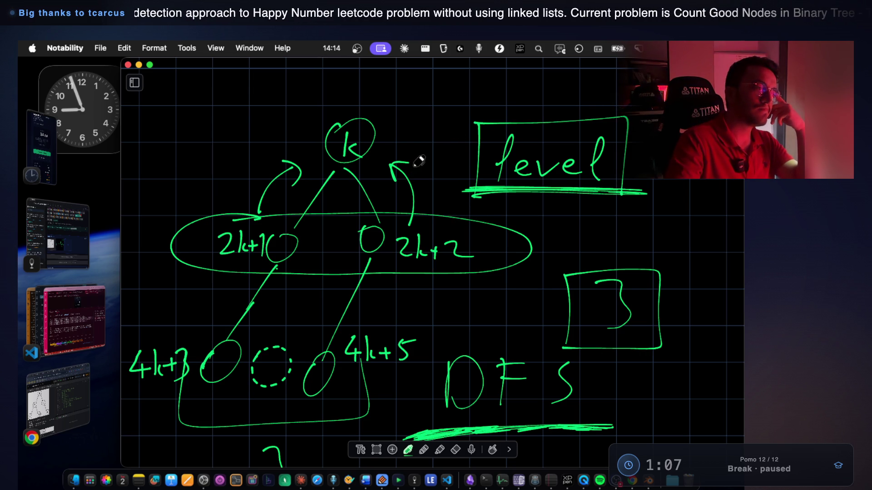
mouse_move(418, 217)
left_mouse_down()
mouse_move(388, 236)
mouse_move(485, 259)
mouse_move(402, 235)
left_mouse_up()
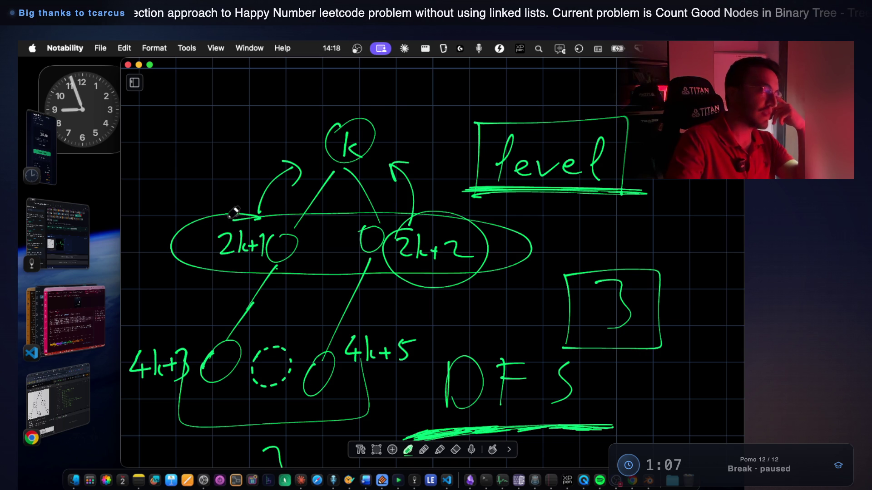
mouse_move(233, 212)
left_mouse_down()
mouse_move(267, 276)
mouse_move(210, 243)
left_mouse_up()
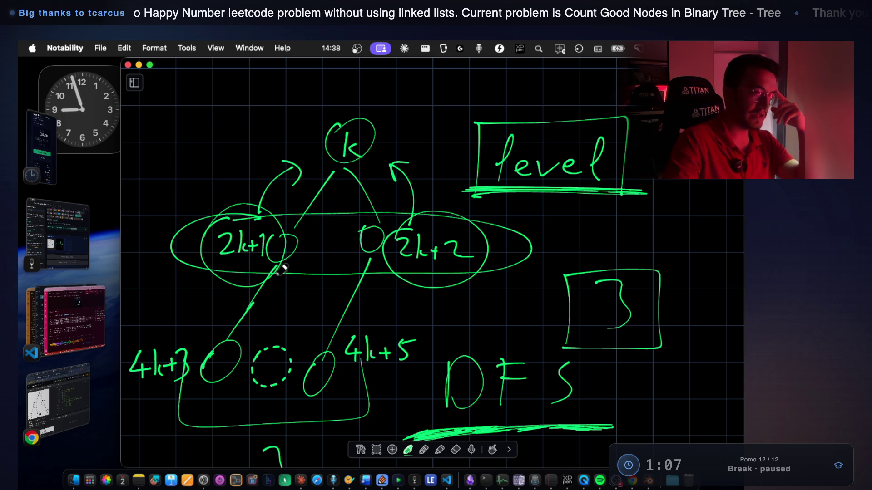
Write and underline 'width' at top left, and heavily circle the k root.
mouse_move(135, 117)
left_mouse_down()
mouse_move(160, 106)
mouse_move(195, 114)
mouse_move(231, 100)
mouse_move(248, 120)
mouse_move(206, 121)
left_mouse_up()
left_click_drag(142, 139, 240, 129)
mouse_move(343, 121)
left_mouse_down()
mouse_move(382, 125)
mouse_move(379, 138)
mouse_move(330, 148)
left_mouse_up()
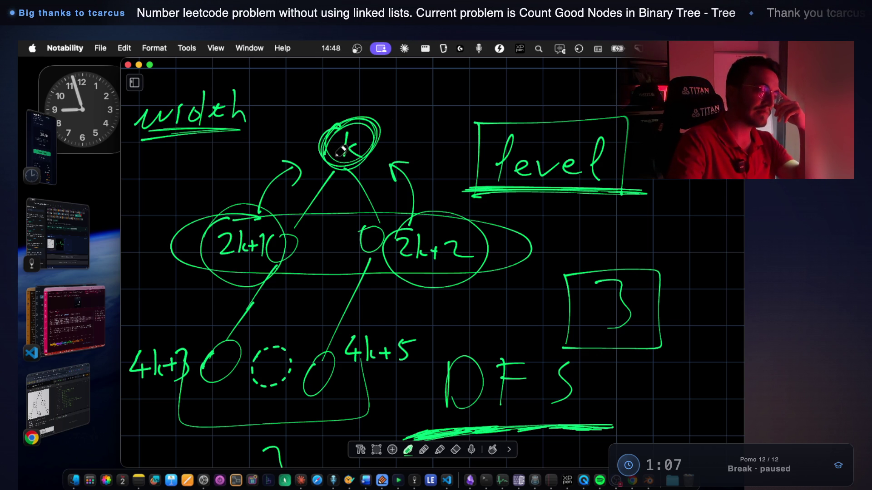
scroll(410, 223, "down", 10)
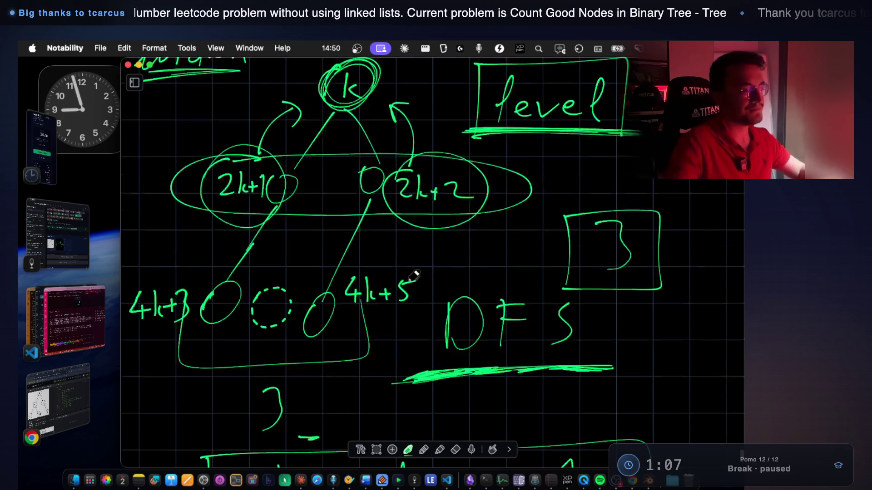
Erase the closing ); marks and make the left call func(left, 2k+1).
scroll(417, 307, "down", 5)
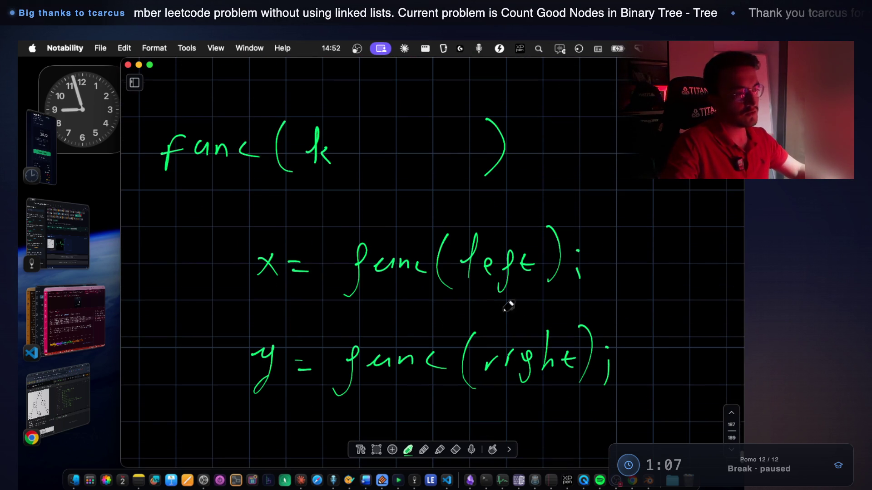
left_click(456, 449)
mouse_move(538, 278)
left_mouse_down()
mouse_move(575, 249)
mouse_move(596, 292)
left_mouse_up()
left_click_drag(599, 345, 611, 380)
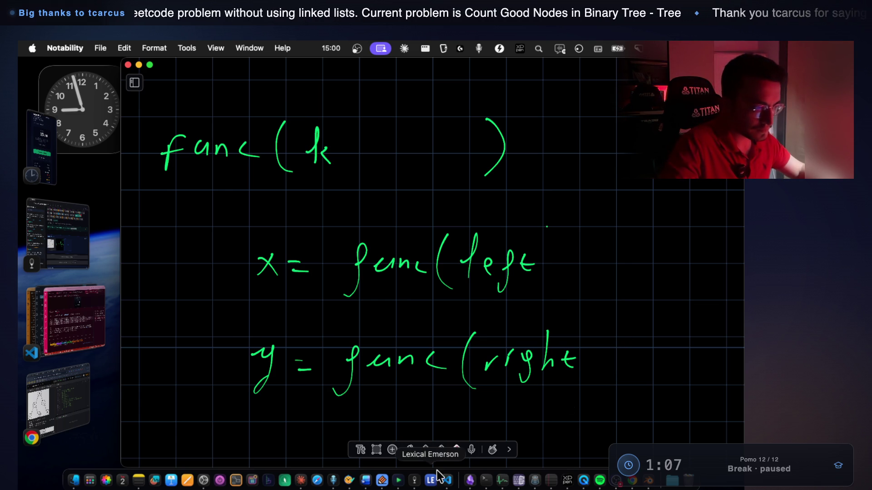
left_click(408, 450)
left_click_drag(552, 267, 551, 280)
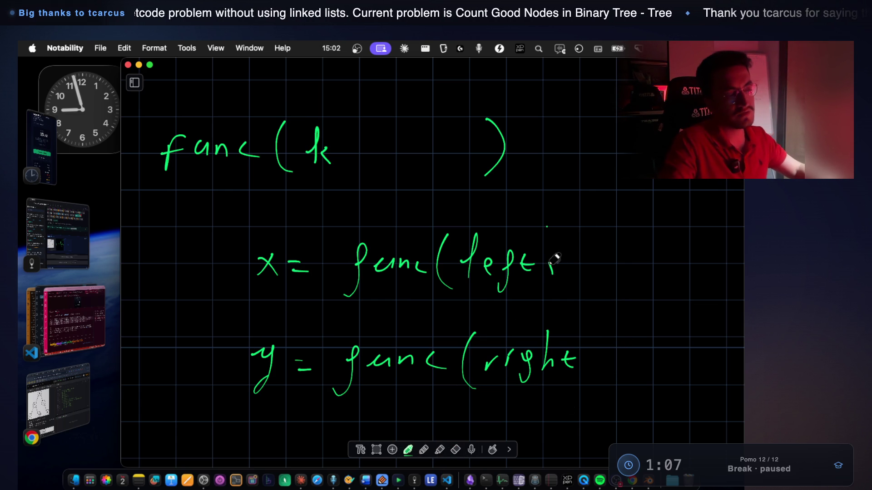
left_click_drag(571, 238, 592, 266)
mouse_move(602, 237)
left_mouse_down()
mouse_move(601, 268)
mouse_move(636, 259)
left_mouse_up()
mouse_move(631, 248)
left_mouse_down()
mouse_move(632, 270)
mouse_move(656, 267)
left_mouse_up()
left_click_drag(681, 229, 670, 293)
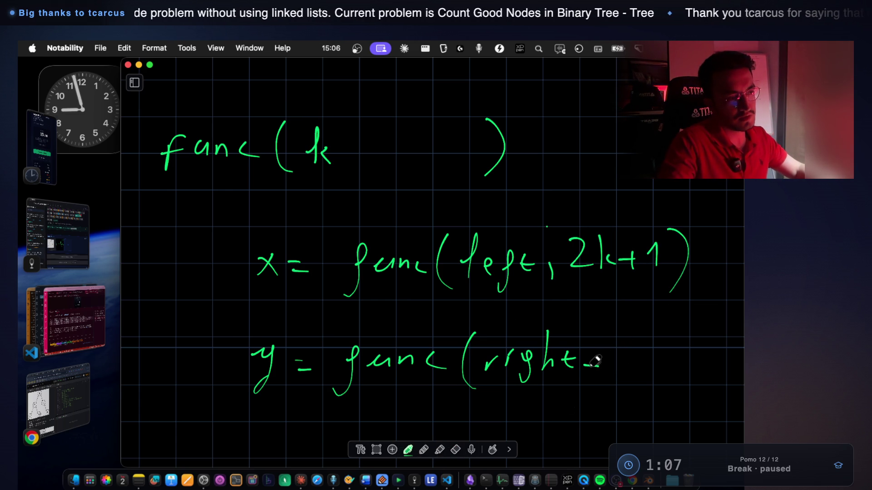
Undo a stray stroke and write 2k+2 as the right call's second argument.
key("super+z")
left_click_drag(605, 345, 629, 371)
mouse_move(635, 331)
left_mouse_down()
mouse_move(636, 371)
mouse_move(694, 350)
mouse_move(704, 366)
left_mouse_up()
left_click_drag(701, 326, 690, 376)
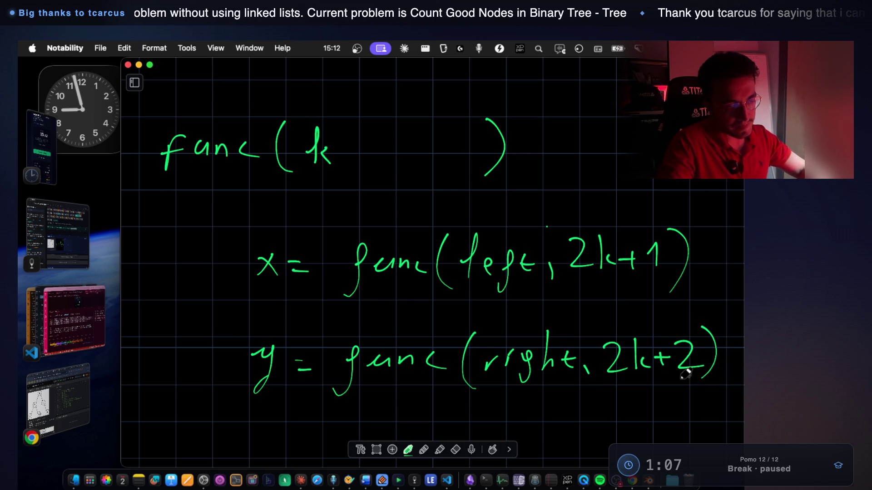
left_click(456, 449)
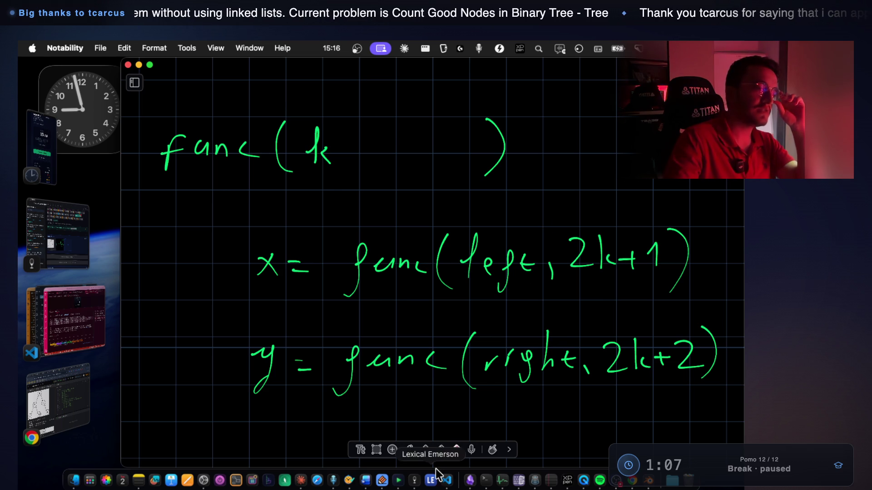
left_click(408, 450)
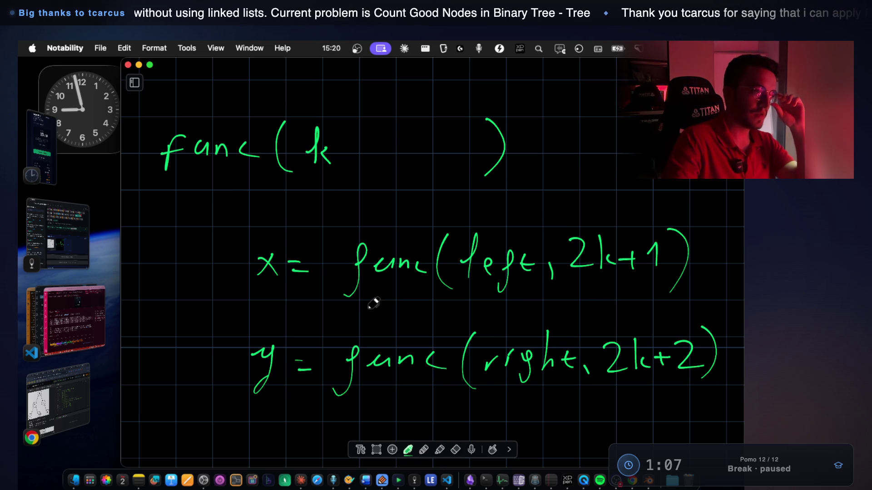
Add an opening brace after func(k) and start a closing brace at bottom left.
mouse_move(540, 110)
left_mouse_down()
mouse_move(529, 129)
mouse_move(546, 190)
left_mouse_up()
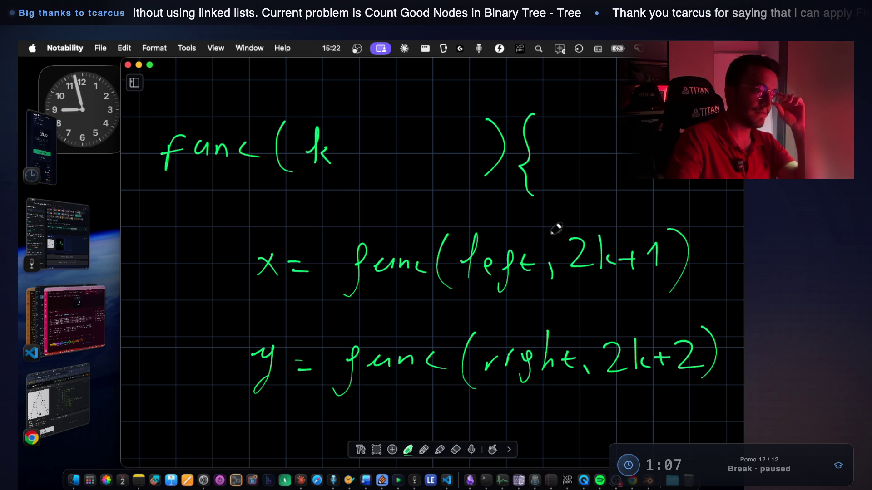
scroll(522, 175, "down", 5)
left_click_drag(170, 376, 154, 447)
scroll(447, 252, "up", 5)
scroll(447, 252, "down", 2)
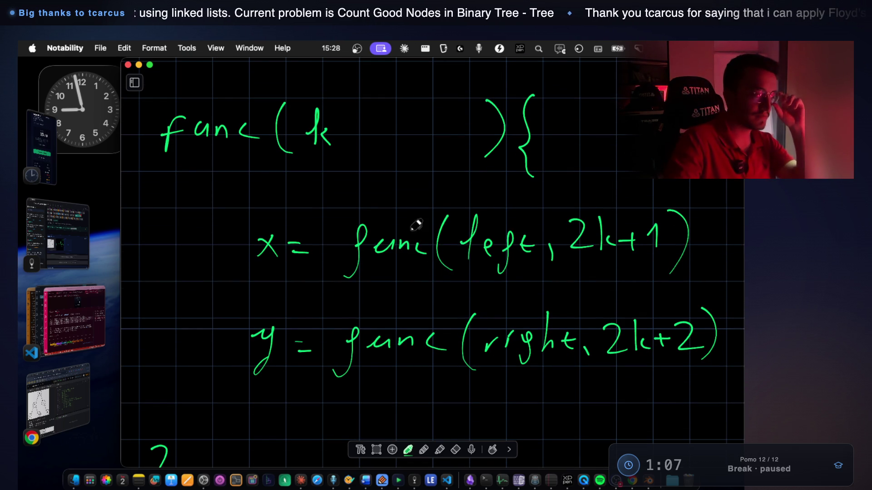
Thicken the equals sign after y, then write 'width' in green and box it.
mouse_move(291, 338)
left_mouse_down()
mouse_move(312, 335)
mouse_move(295, 351)
mouse_move(310, 340)
left_mouse_up()
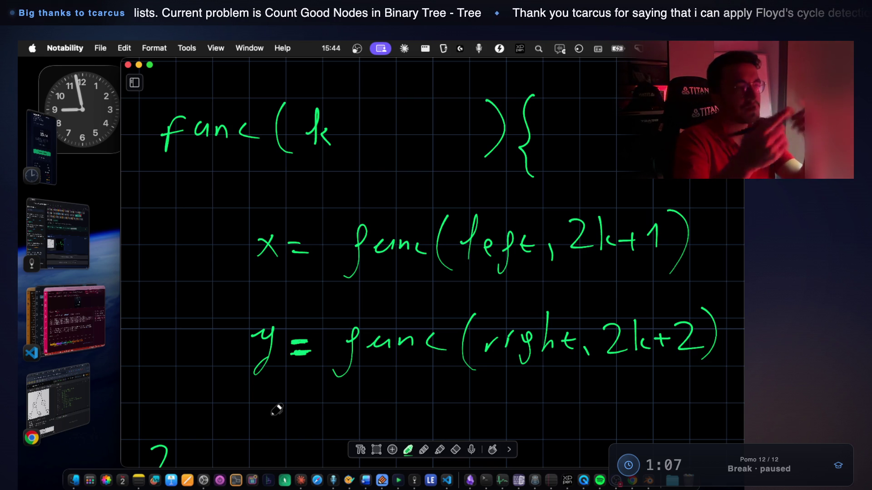
left_click_drag(355, 196, 436, 205)
left_click_drag(367, 218, 409, 212)
mouse_move(344, 181)
left_mouse_down()
mouse_move(399, 168)
mouse_move(343, 218)
mouse_move(428, 202)
left_mouse_up()
mouse_move(344, 211)
left_mouse_down()
mouse_move(377, 168)
mouse_move(443, 205)
left_mouse_up()
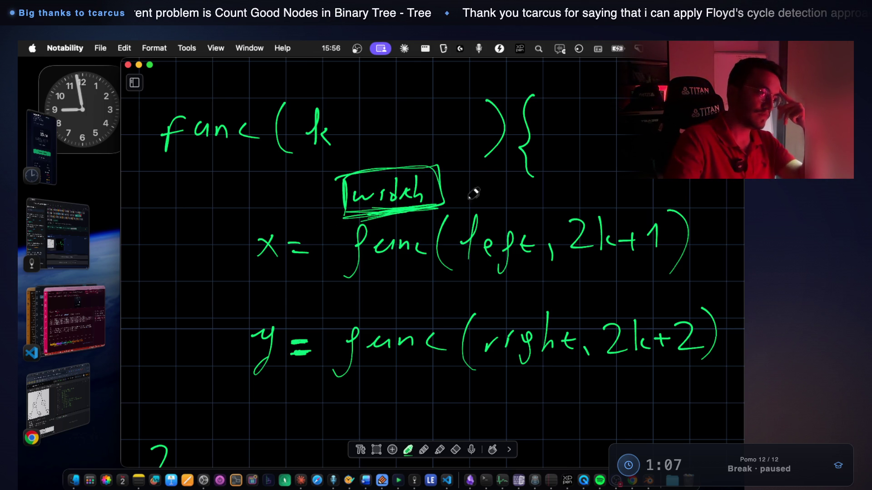
In red ink, write 'WHERE' with a brace and underline pointing to 2k+1, then restore green.
left_click(408, 450)
left_click(398, 431)
mouse_move(476, 169)
left_mouse_down()
mouse_move(490, 184)
mouse_move(509, 168)
left_mouse_up()
mouse_move(519, 168)
left_mouse_down()
mouse_move(517, 195)
mouse_move(533, 181)
left_mouse_up()
mouse_move(532, 167)
left_mouse_down()
mouse_move(531, 197)
mouse_move(565, 167)
mouse_move(563, 181)
left_mouse_up()
left_click_drag(548, 195, 583, 196)
mouse_move(584, 169)
left_mouse_down()
mouse_move(603, 195)
mouse_move(632, 193)
left_mouse_up()
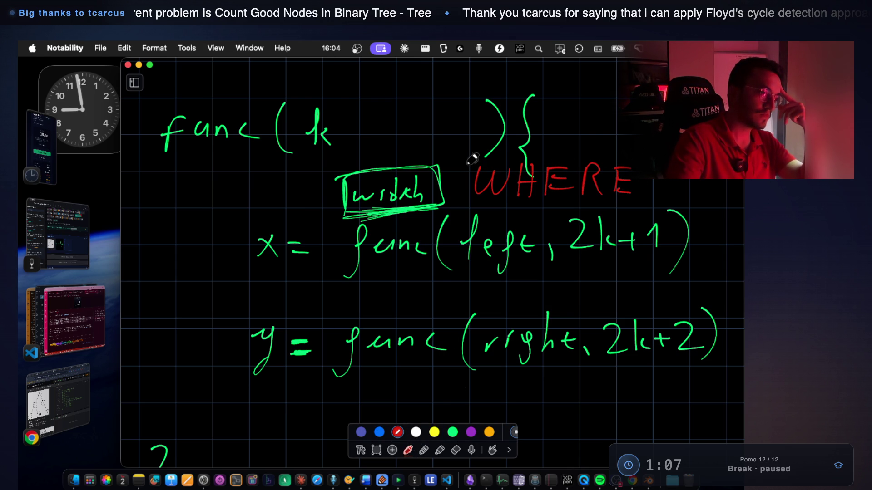
mouse_move(463, 155)
left_mouse_down()
mouse_move(498, 210)
mouse_move(566, 213)
left_mouse_up()
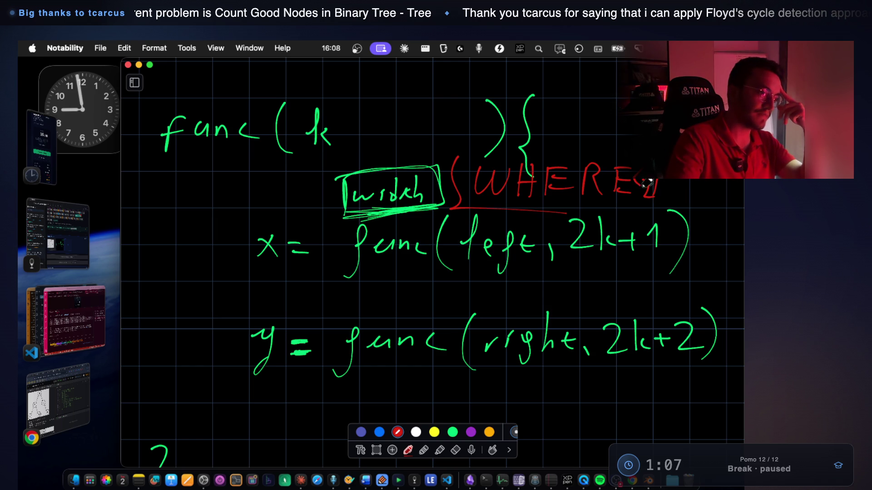
left_click_drag(642, 181, 654, 207)
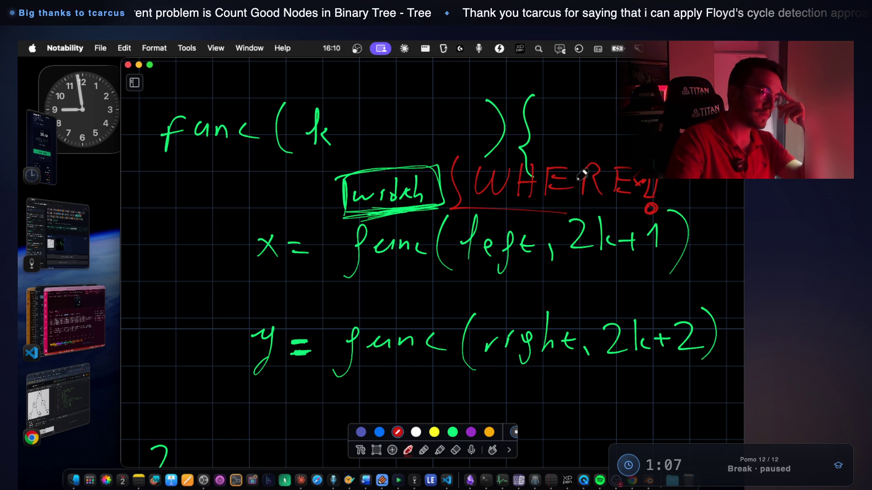
left_click_drag(458, 152, 638, 150)
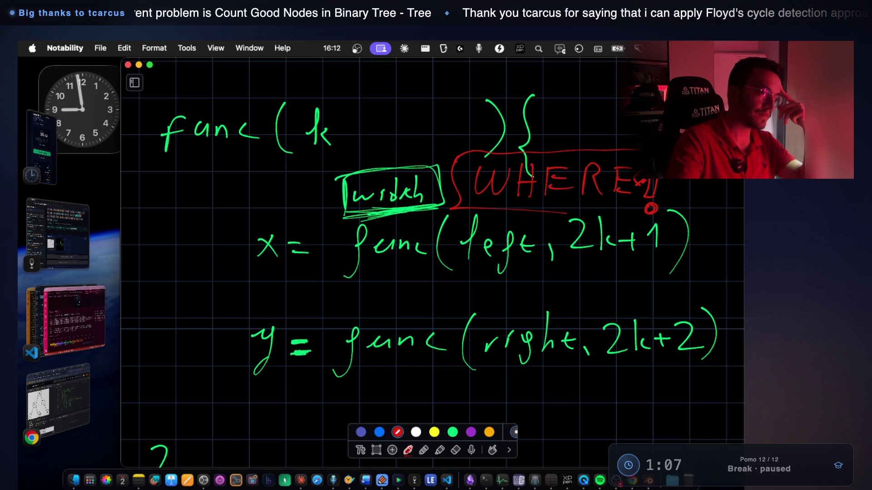
left_click_drag(565, 211, 669, 217)
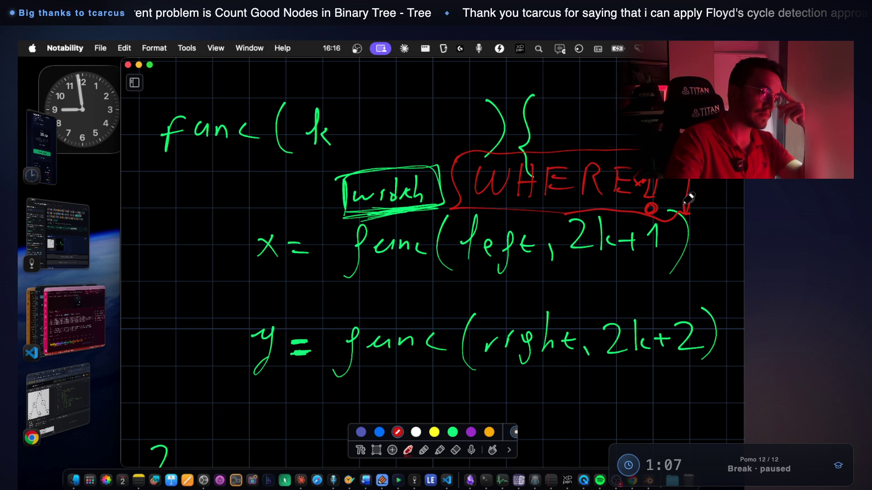
left_click(452, 432)
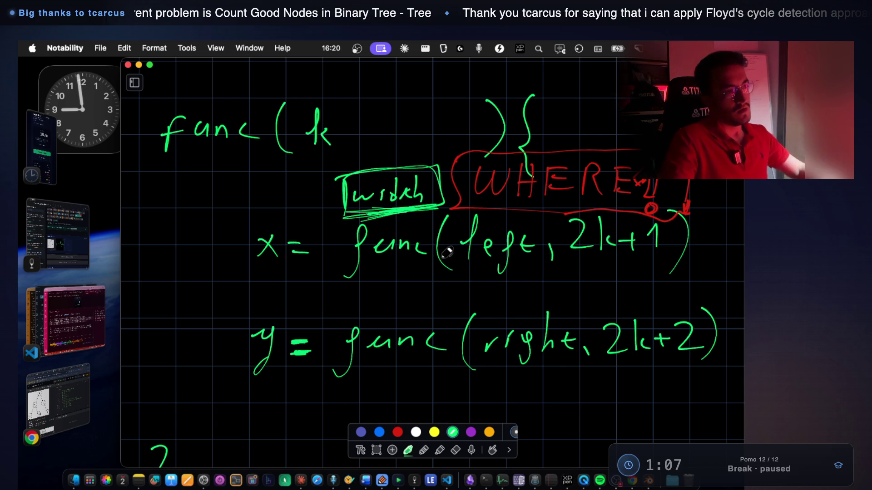
Bring the LeetCode Maximum Width of Binary Tree page to the front.
scroll(446, 253, "down", 5)
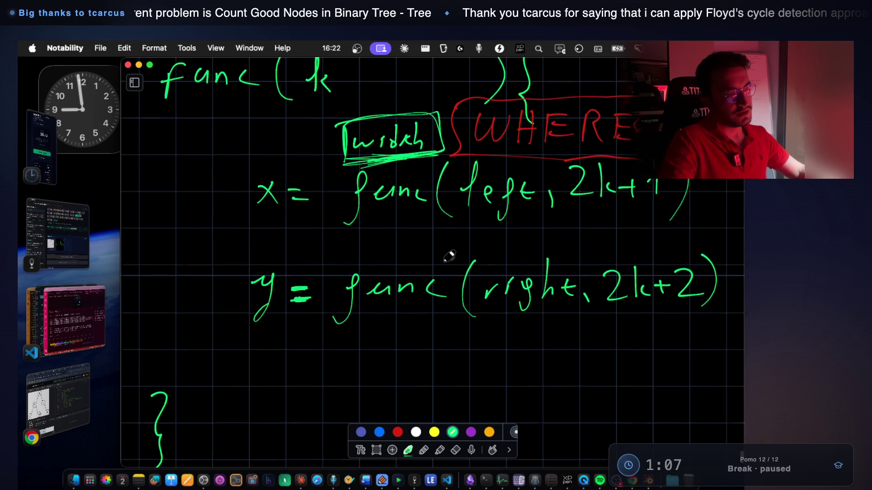
scroll(449, 257, "up", 4)
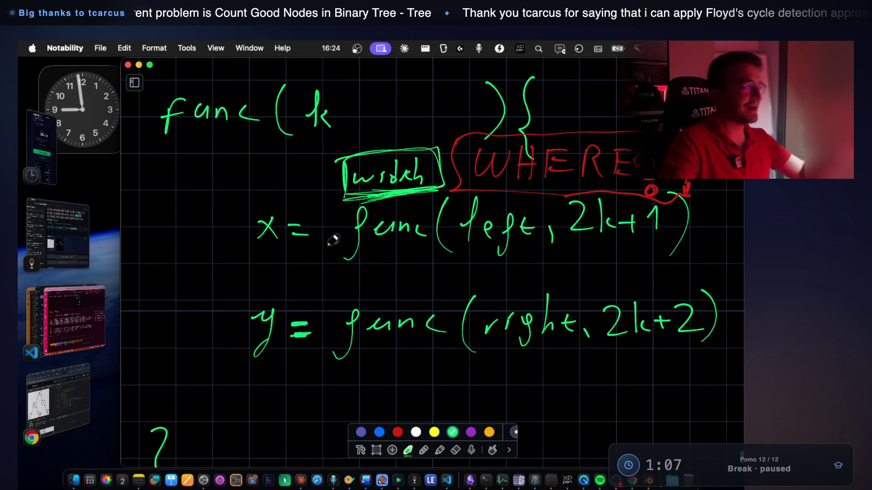
left_click(70, 402)
scroll(293, 272, "up", 5)
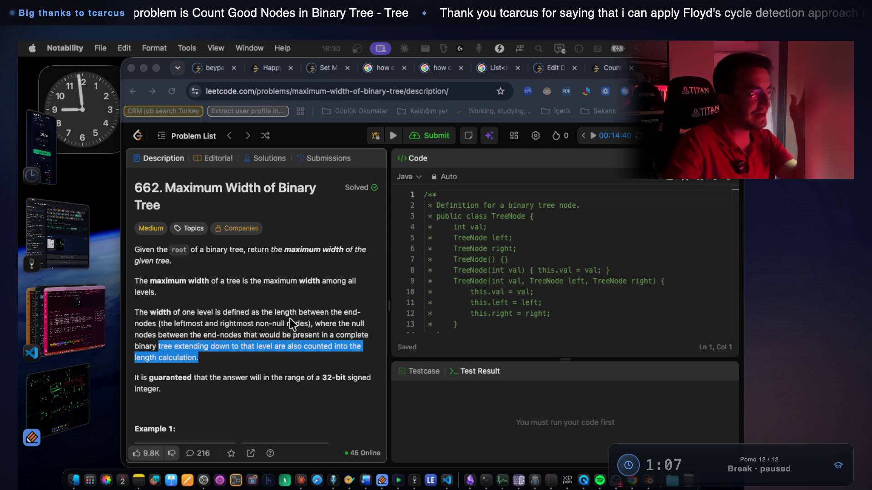
Highlight the 32-bit signed integer sentence on LeetCode, then return to the Notability notes.
left_click(262, 328)
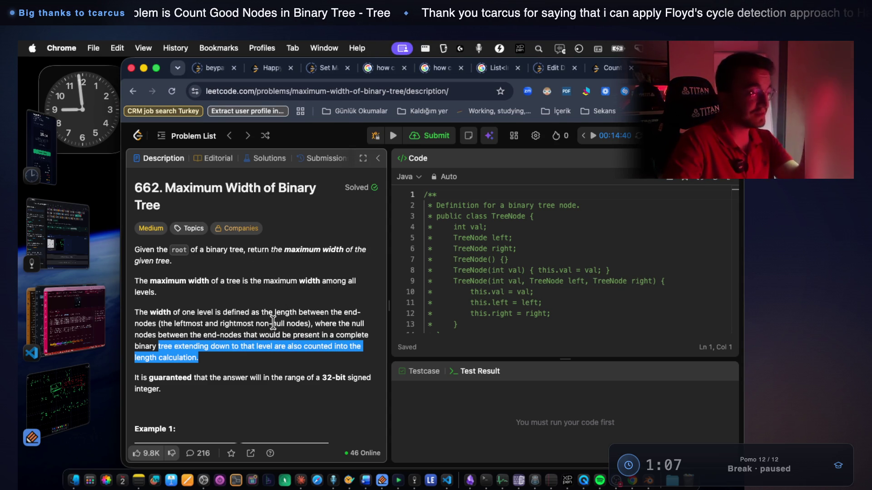
left_click(285, 342)
mouse_move(325, 385)
left_mouse_down()
mouse_move(358, 384)
mouse_move(362, 393)
left_mouse_up()
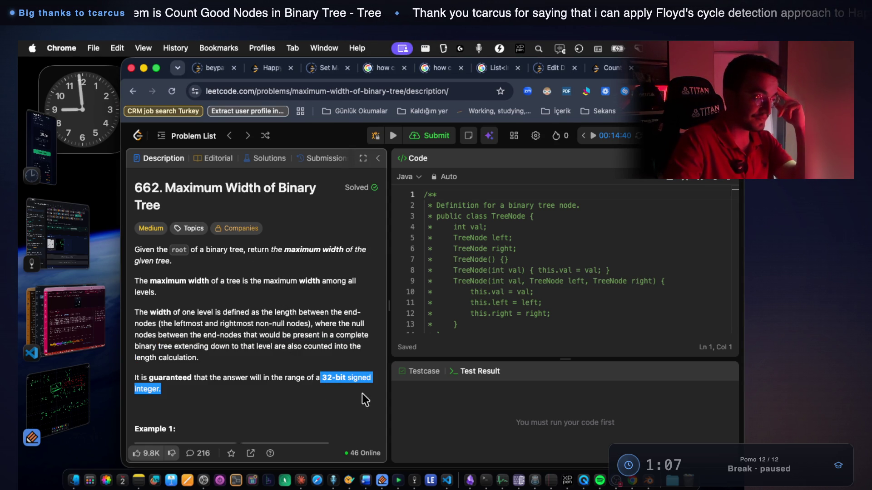
left_click(71, 396)
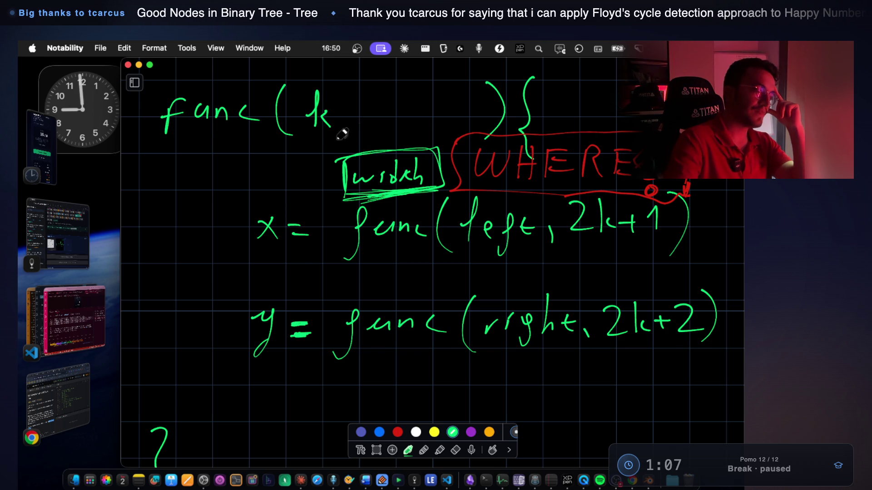
Circle k in func(k) and underline 2k+1 and 2k+2 in green.
mouse_move(338, 132)
left_mouse_down()
mouse_move(339, 79)
mouse_move(347, 138)
mouse_move(318, 81)
mouse_move(318, 150)
left_mouse_up()
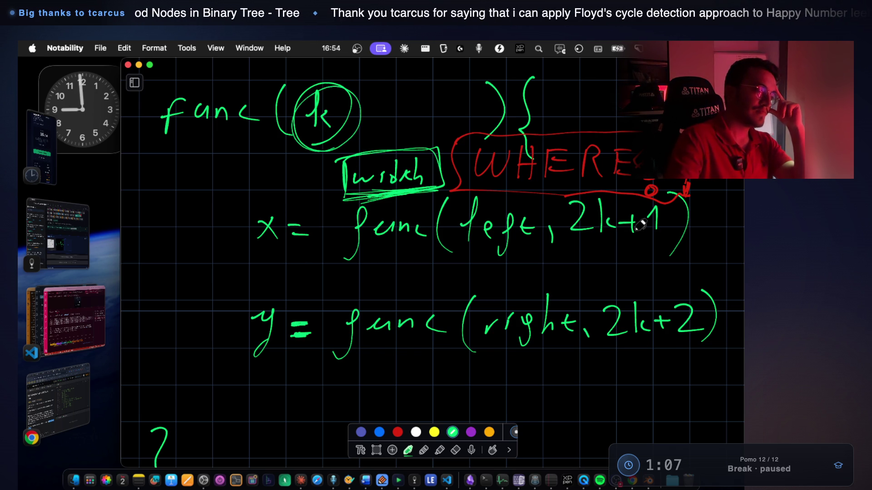
left_click_drag(586, 250, 657, 246)
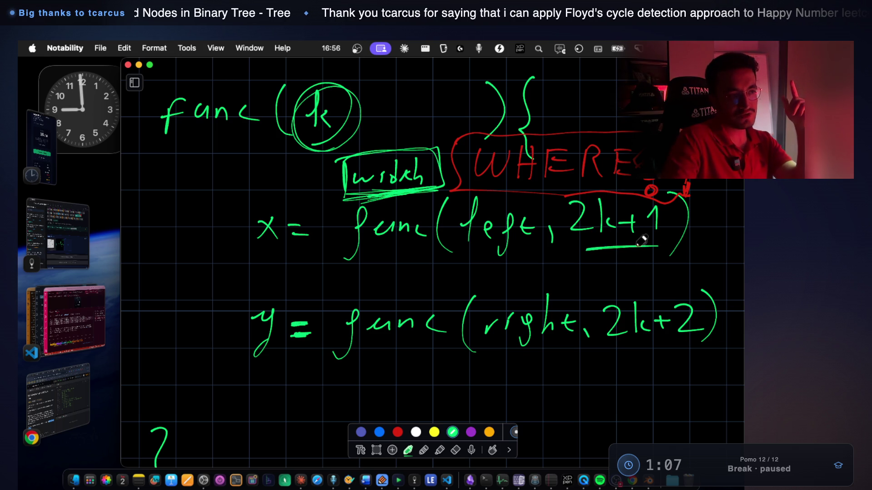
left_click_drag(625, 360, 690, 355)
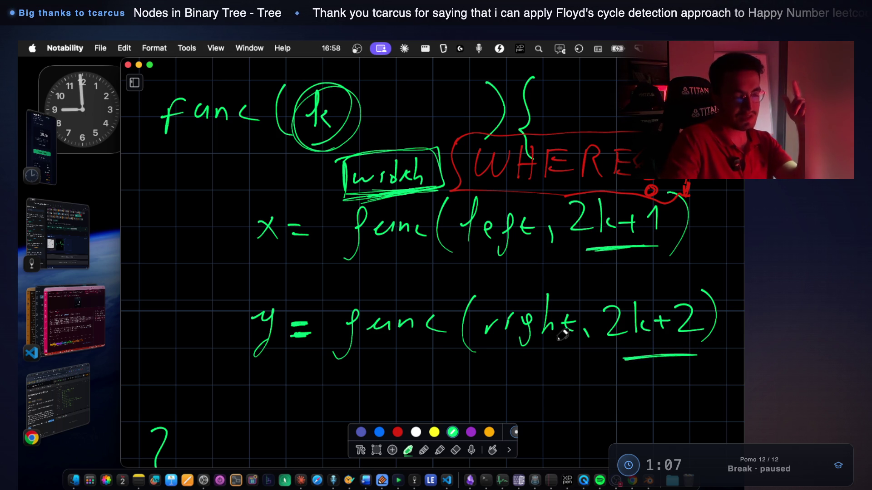
scroll(499, 282, "down", 5)
scroll(481, 250, "up", 4)
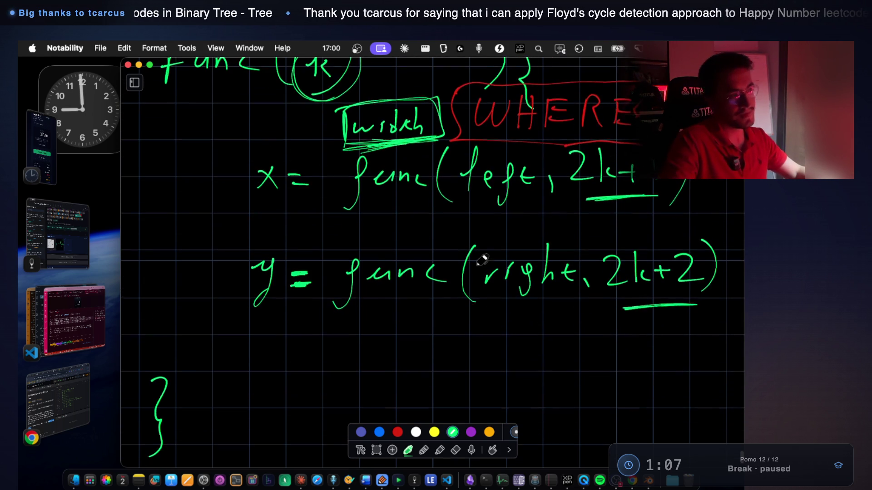
scroll(434, 306, "down", 7)
mouse_move(383, 232)
left_mouse_down()
mouse_move(375, 250)
mouse_move(403, 267)
mouse_move(338, 322)
mouse_move(483, 321)
left_mouse_up()
Draw the two child nodes and label the branches func(left) and func(right).
scroll(382, 245, "down", 1)
mouse_move(327, 335)
left_mouse_down()
mouse_move(356, 307)
mouse_move(340, 316)
left_mouse_up()
mouse_move(271, 256)
left_mouse_down()
mouse_move(300, 263)
mouse_move(333, 246)
mouse_move(340, 271)
mouse_move(353, 278)
left_mouse_up()
mouse_move(466, 324)
left_mouse_down()
mouse_move(502, 305)
mouse_move(476, 314)
left_mouse_up()
left_click_drag(468, 256, 463, 282)
left_click_drag(488, 268, 532, 278)
mouse_move(539, 270)
left_mouse_down()
mouse_move(549, 258)
mouse_move(603, 259)
mouse_move(602, 290)
left_mouse_up()
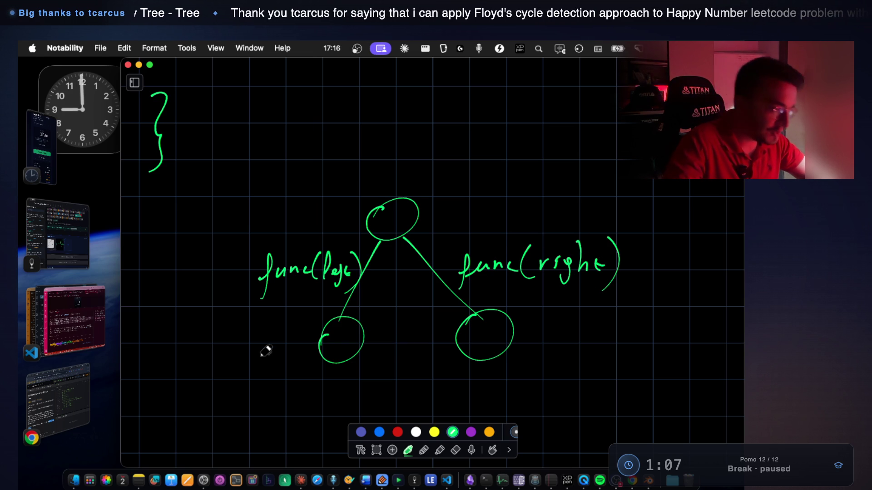
Write 2k+1 and 2k+2 under the children and draw an arc beneath them.
scroll(321, 339, "down", 5)
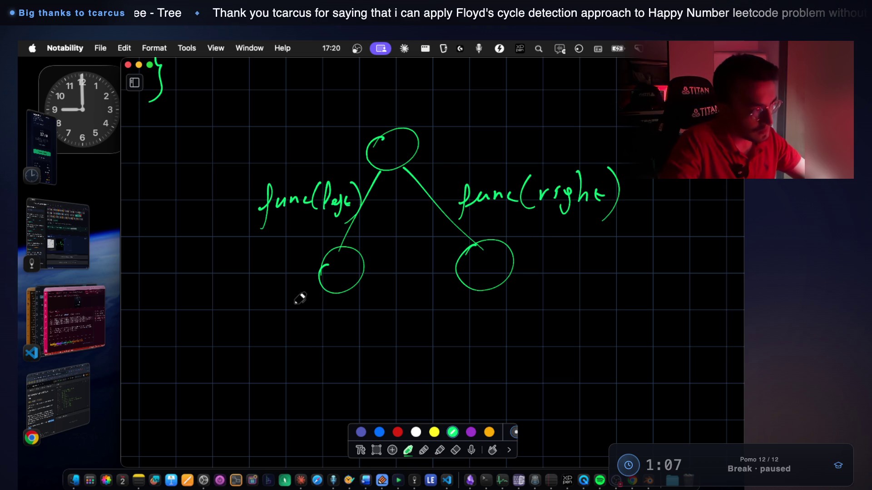
left_click_drag(307, 309, 316, 316)
mouse_move(322, 300)
left_mouse_down()
mouse_move(321, 319)
mouse_move(338, 318)
left_mouse_up()
left_click_drag(347, 307, 351, 325)
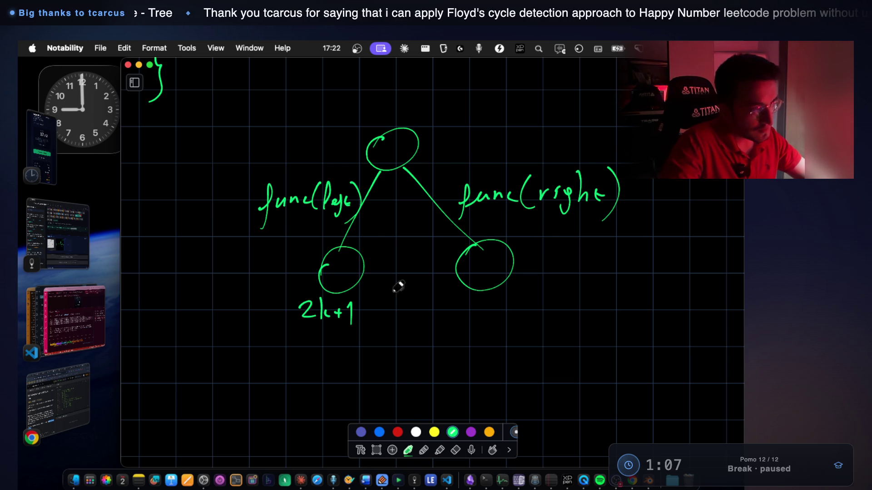
left_click_drag(494, 301, 518, 317)
left_click_drag(519, 310, 526, 314)
left_click_drag(529, 309, 535, 315)
mouse_move(541, 301)
left_mouse_down()
mouse_move(557, 298)
mouse_move(564, 317)
left_mouse_up()
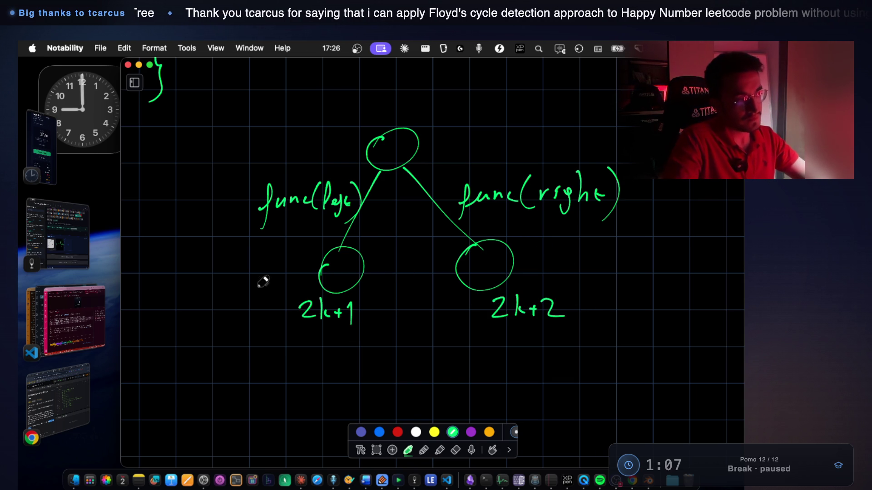
mouse_move(186, 391)
left_mouse_down()
mouse_move(444, 315)
mouse_move(714, 371)
left_mouse_up()
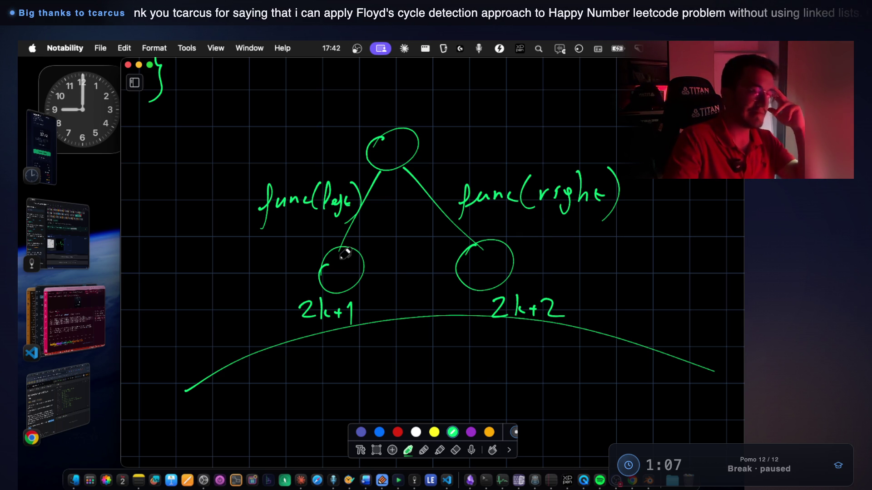
scroll(340, 254, "down", 5)
Write BFS, underline it, and wrap it in quotation marks.
mouse_move(309, 319)
left_mouse_down()
mouse_move(307, 348)
mouse_move(360, 303)
mouse_move(389, 310)
mouse_move(430, 337)
mouse_move(414, 354)
left_mouse_up()
mouse_move(278, 375)
left_mouse_down()
mouse_move(512, 363)
mouse_move(329, 370)
mouse_move(461, 361)
left_mouse_up()
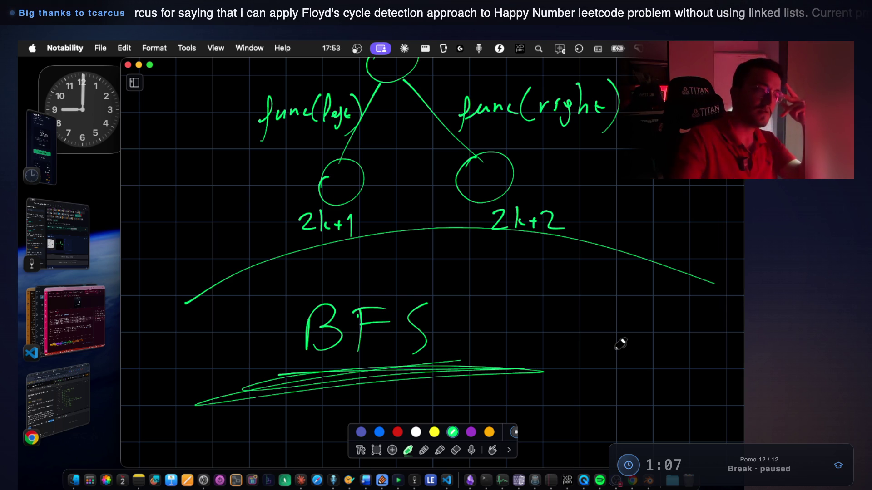
left_click_drag(269, 288, 274, 294)
left_click_drag(278, 290, 285, 295)
left_click_drag(453, 280, 447, 294)
left_click_drag(462, 283, 453, 297)
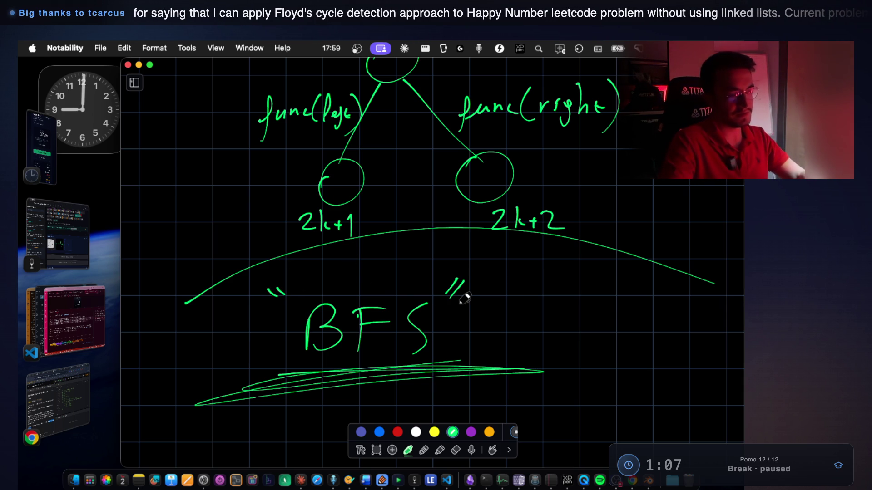
Thicken the underline beneath "BFS" with extra scribbled strokes.
left_click_drag(246, 371, 325, 376)
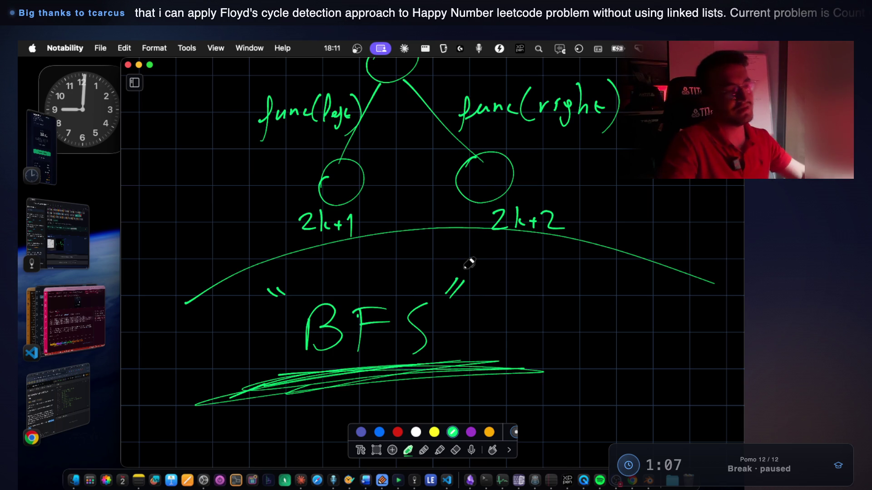
scroll(467, 263, "down", 5)
mouse_move(202, 313)
left_mouse_down()
mouse_move(209, 323)
mouse_move(232, 312)
mouse_move(247, 325)
mouse_move(288, 324)
left_mouse_up()
Write the while(! ) loop header in the BFS pseudocode.
left_click_drag(300, 289, 311, 336)
left_click_drag(407, 281, 417, 331)
left_click_drag(324, 282, 324, 313)
left_click(324, 339)
mouse_move(550, 291)
left_mouse_down()
mouse_move(552, 315)
mouse_move(579, 293)
mouse_move(593, 294)
left_mouse_up()
left_click_drag(600, 295, 619, 289)
Write queue.add(root) below the BFS heading.
scroll(547, 237, "down", 5)
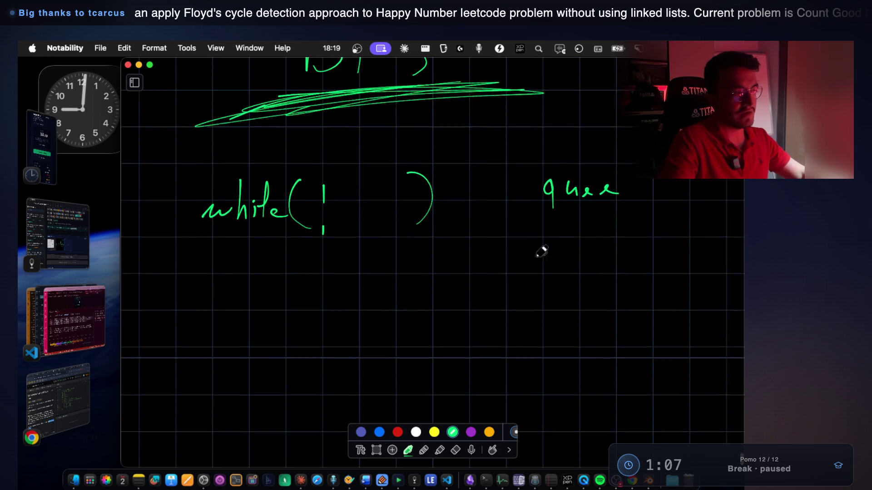
mouse_move(471, 153)
left_mouse_down()
mouse_move(462, 191)
mouse_move(473, 230)
left_mouse_up()
scroll(225, 354, "down", 3)
left_click_drag(194, 323, 213, 340)
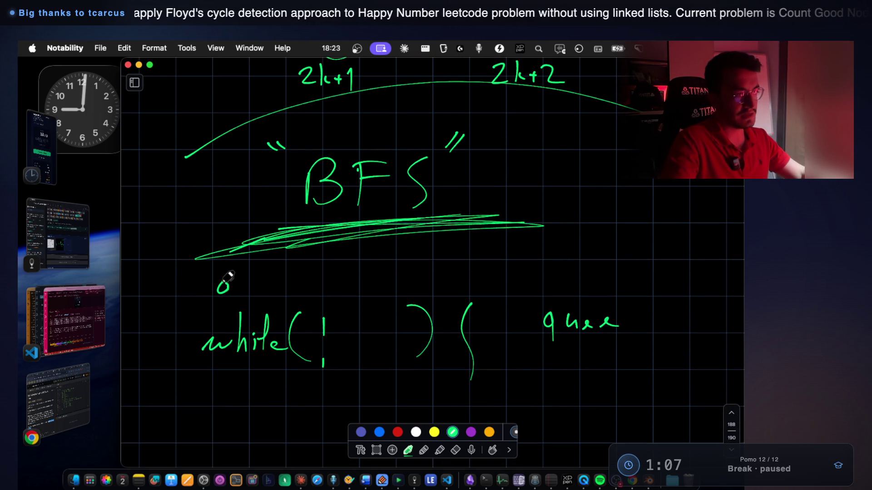
mouse_move(228, 277)
left_mouse_down()
mouse_move(227, 308)
mouse_move(248, 291)
left_mouse_up()
left_click_drag(256, 287, 278, 286)
left_click(299, 289)
left_click_drag(338, 268, 338, 287)
mouse_move(353, 283)
left_mouse_down()
mouse_move(356, 262)
mouse_move(378, 296)
left_mouse_up()
mouse_move(414, 269)
left_mouse_down()
mouse_move(438, 292)
mouse_move(457, 293)
left_mouse_up()
Write queue.pop(); inside the while loop.
scroll(409, 272, "down", 5)
left_click_drag(196, 436, 213, 468)
scroll(376, 257, "down", 2)
mouse_move(326, 269)
left_mouse_down()
mouse_move(473, 269)
mouse_move(484, 287)
left_mouse_up()
mouse_move(515, 250)
left_mouse_down()
mouse_move(521, 284)
mouse_move(536, 289)
left_mouse_up()
left_click(539, 267)
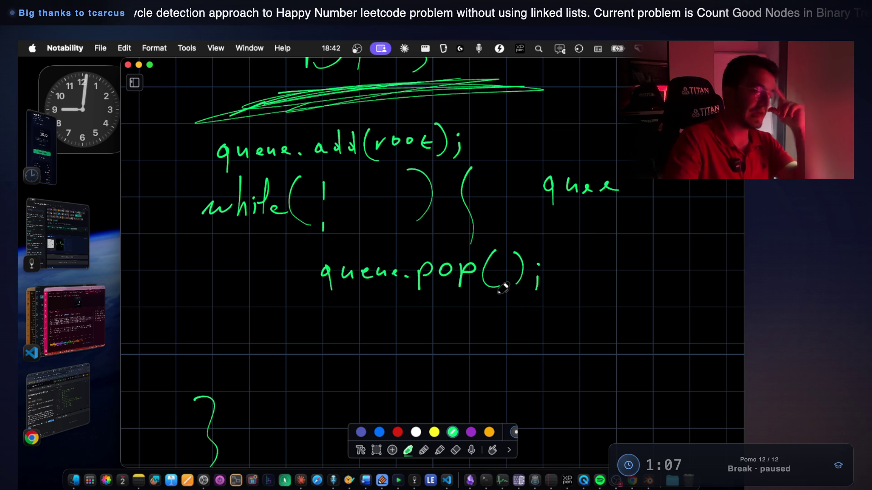
Draw an ellipse placeholder, write element beside it, and add an empty for( ) { } block.
scroll(468, 296, "down", 5)
scroll(466, 296, "down", 4)
mouse_move(364, 215)
left_mouse_down()
mouse_move(331, 220)
mouse_move(354, 202)
mouse_move(344, 214)
left_mouse_up()
left_click_drag(293, 301, 311, 297)
left_click_drag(321, 296, 323, 296)
mouse_move(332, 305)
left_mouse_down()
mouse_move(342, 295)
mouse_move(358, 319)
left_mouse_up()
left_click_drag(480, 273, 472, 321)
mouse_move(449, 232)
left_mouse_down()
mouse_move(553, 226)
mouse_move(566, 241)
mouse_move(527, 272)
mouse_move(536, 320)
left_mouse_up()
scroll(542, 275, "down", 1)
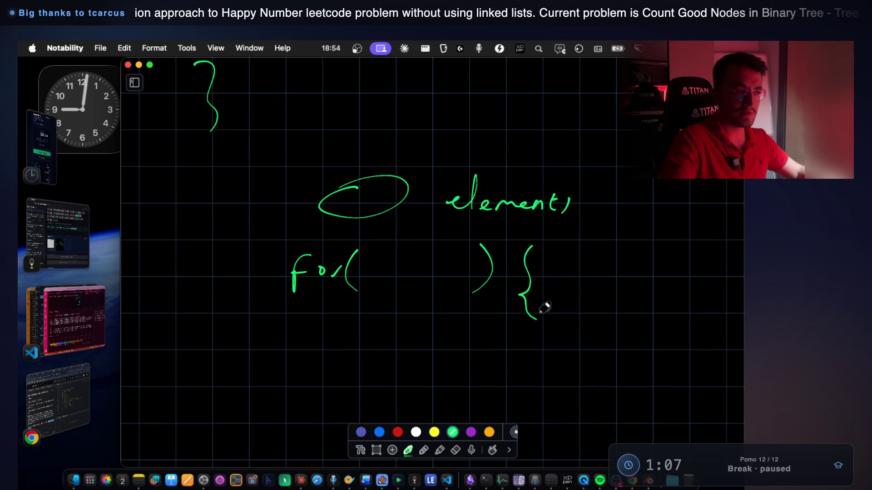
scroll(545, 309, "down", 5)
left_click_drag(305, 411, 293, 441)
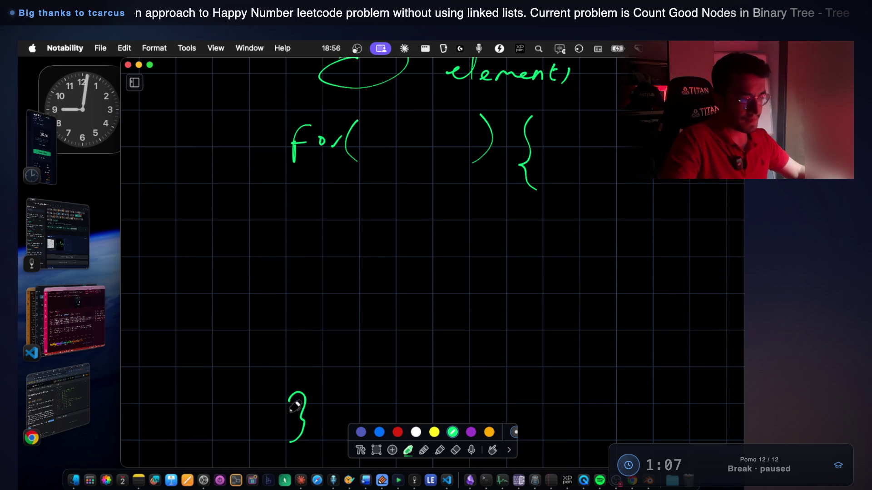
scroll(421, 233, "up", 3)
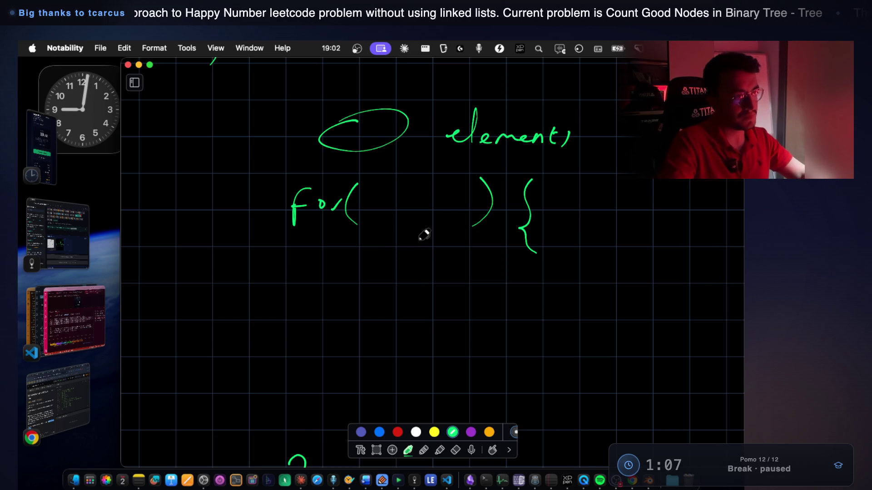
Draw a colon inside the for parentheses so it reads for( : ) {.
left_click(410, 198)
left_click_drag(410, 209, 409, 214)
scroll(499, 197, "up", 3)
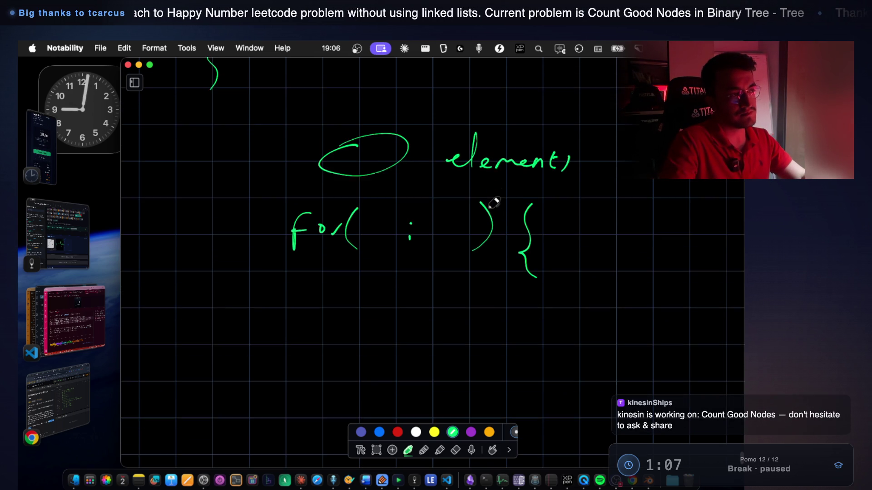
scroll(494, 203, "down", 1)
Scroll back up to review the BFS pseudocode.
scroll(497, 201, "up", 10)
scroll(498, 200, "up", 2)
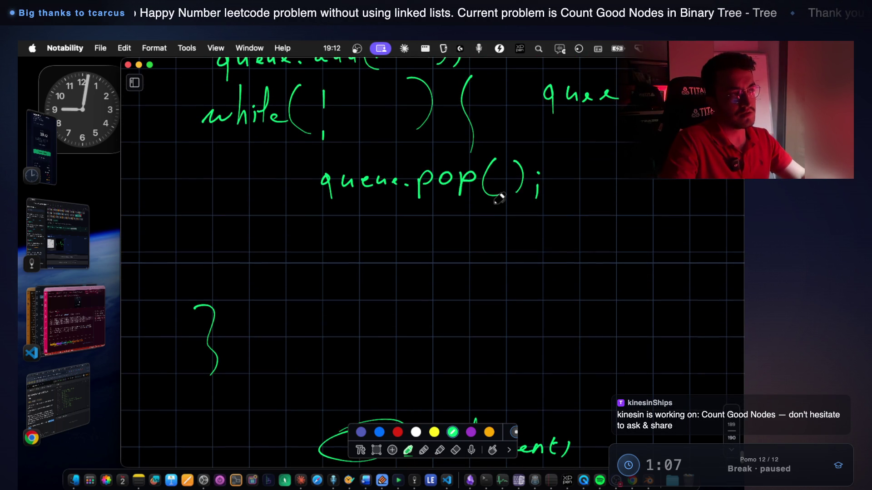
scroll(499, 199, "up", 2)
scroll(499, 198, "down", 10)
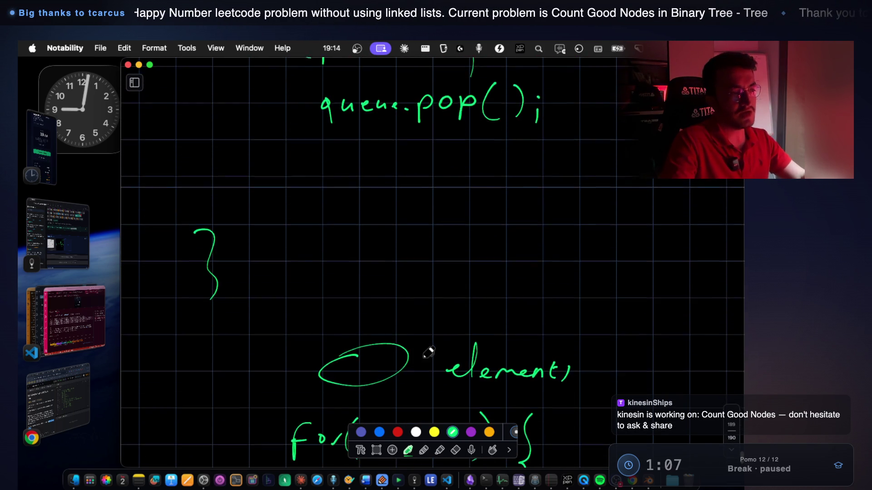
scroll(425, 284, "down", 2)
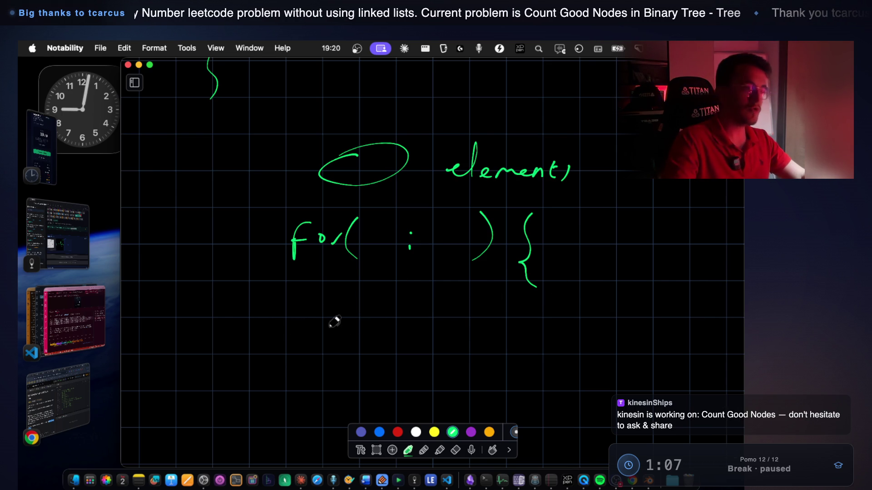
scroll(407, 302, "up", 7)
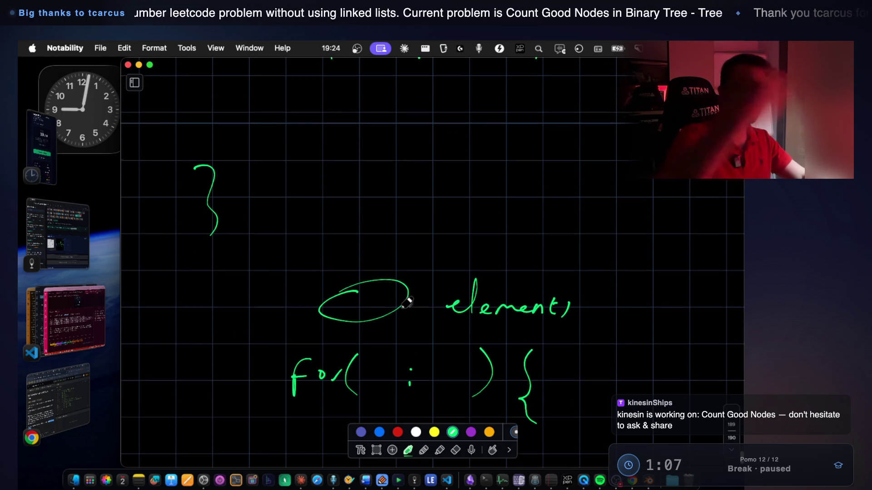
scroll(407, 302, "up", 7)
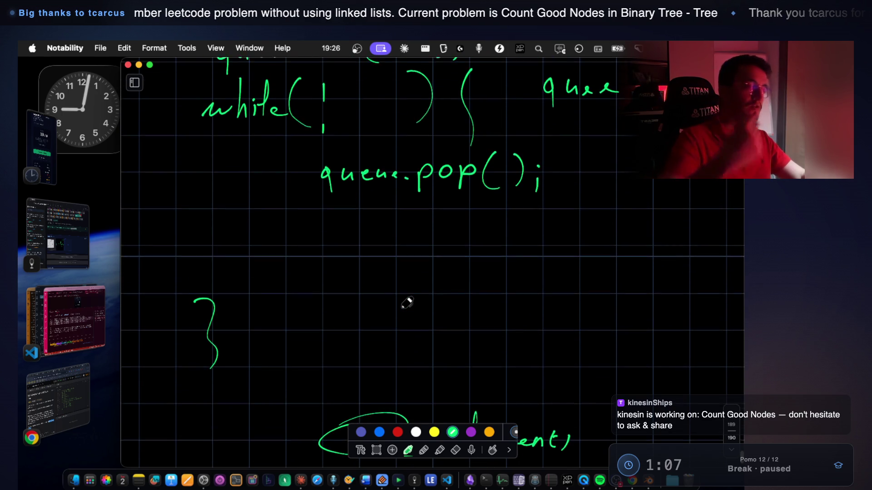
scroll(407, 301, "up", 5)
scroll(472, 196, "up", 4)
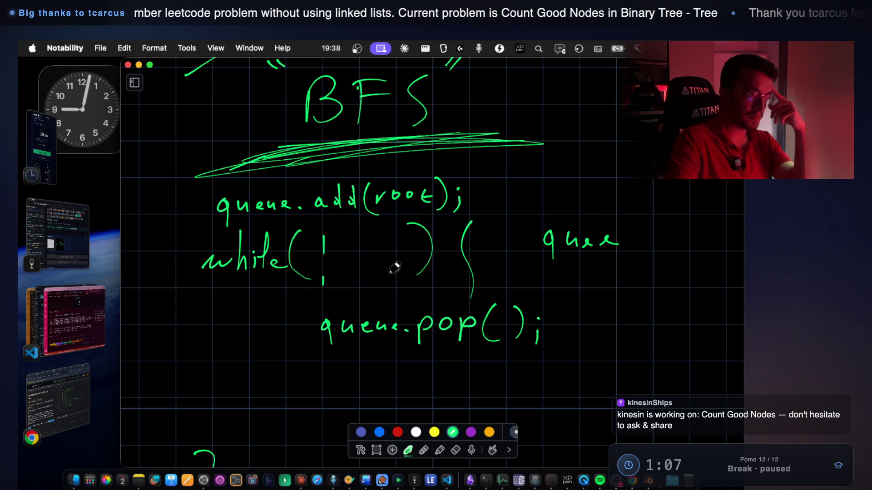
Lasso and delete the Node = queue.pop(); line along with its brace.
left_click_drag(189, 341, 272, 327)
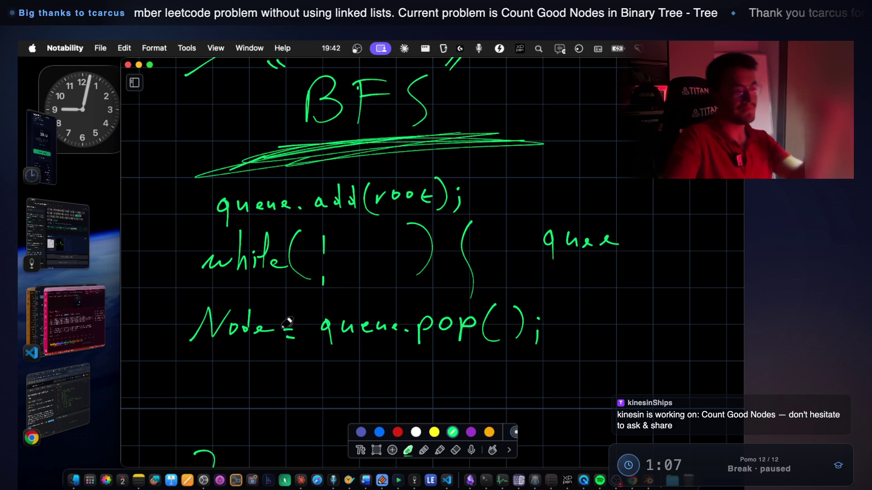
scroll(269, 317, "down", 3)
scroll(269, 317, "up", 1)
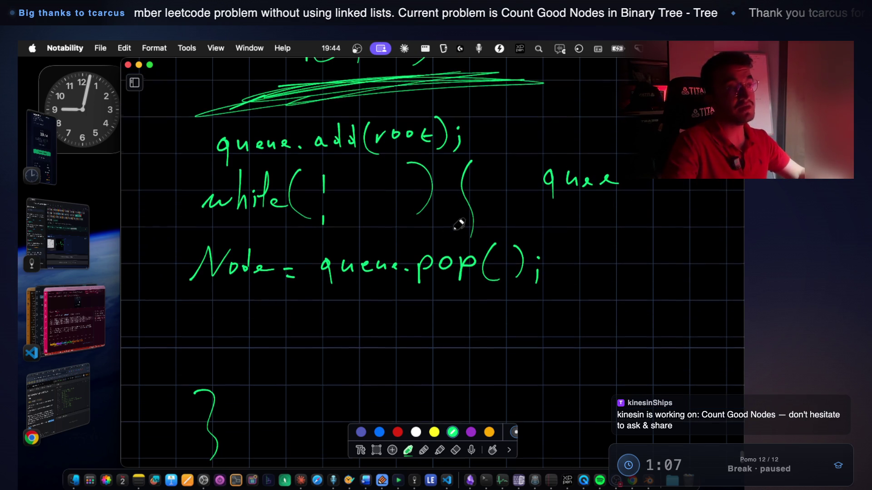
left_click(376, 450)
mouse_move(173, 229)
left_mouse_down()
mouse_move(210, 245)
mouse_move(580, 317)
left_mouse_up()
mouse_move(532, 279)
left_mouse_down()
mouse_move(539, 305)
mouse_move(545, 300)
mouse_move(529, 279)
left_mouse_up()
left_click(526, 319)
left_click_drag(191, 237, 561, 305)
key("Delete")
Add an opening brace after while(! ) and write x = queue.size(); below it.
left_click(408, 450)
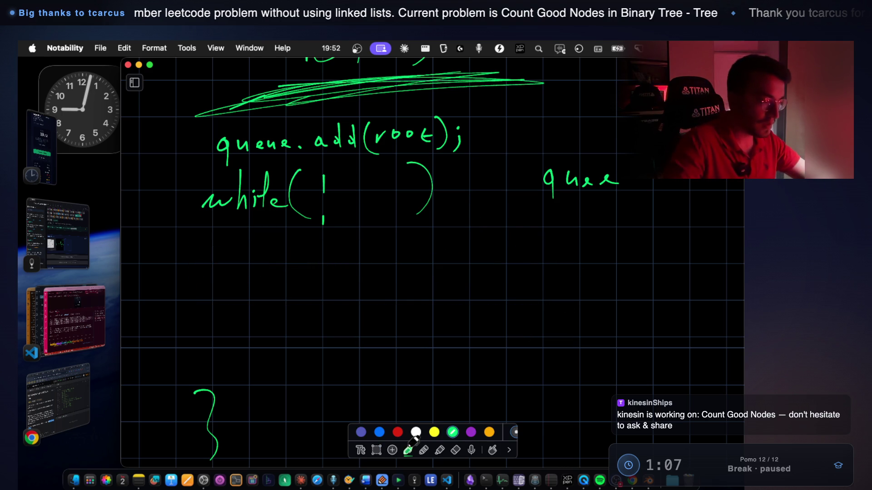
left_click_drag(465, 162, 458, 227)
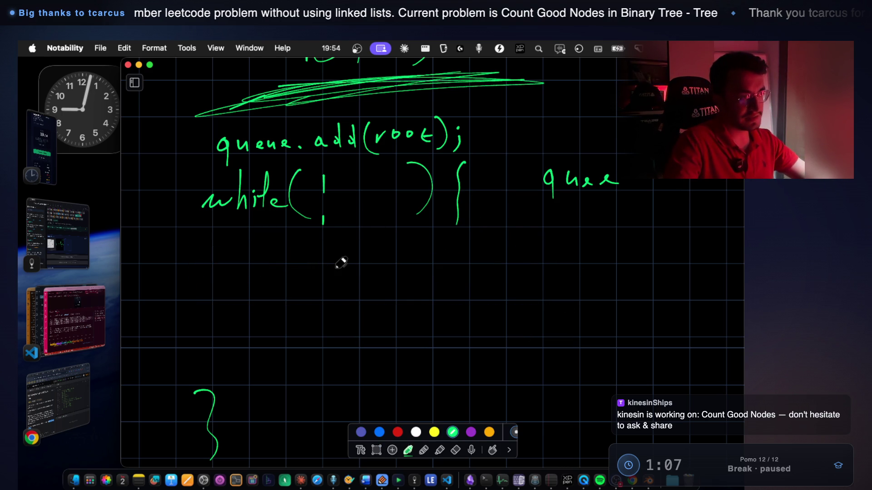
mouse_move(334, 270)
left_mouse_down()
mouse_move(404, 270)
mouse_move(492, 250)
mouse_move(520, 271)
left_mouse_up()
mouse_move(540, 240)
left_mouse_down()
mouse_move(574, 244)
mouse_move(607, 270)
left_mouse_up()
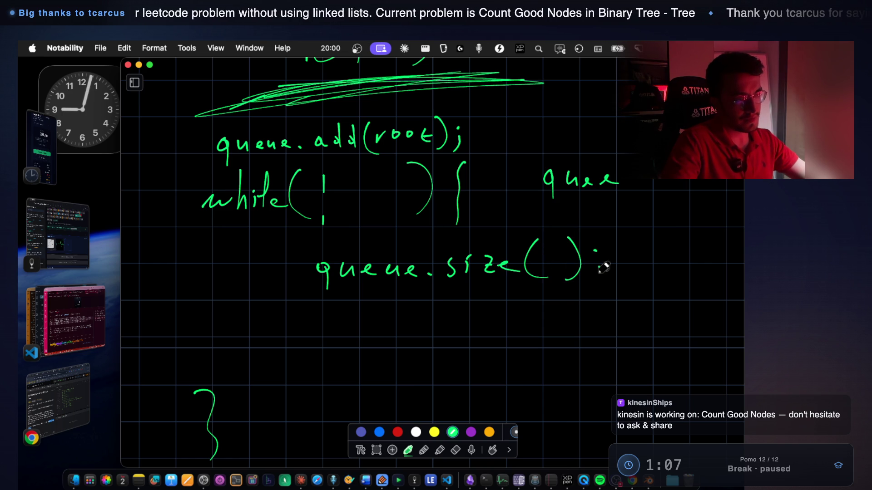
left_click_drag(285, 264, 301, 263)
left_click_drag(289, 271, 304, 269)
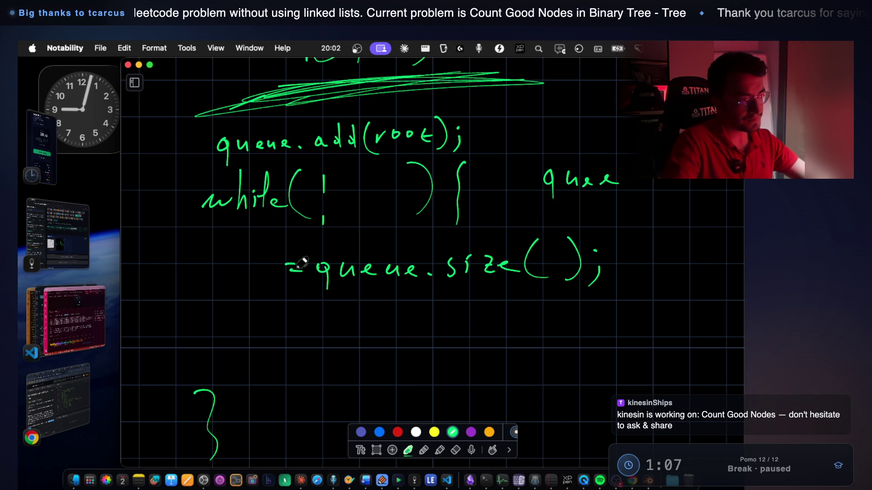
left_click_drag(234, 259, 250, 274)
left_click_drag(250, 259, 234, 274)
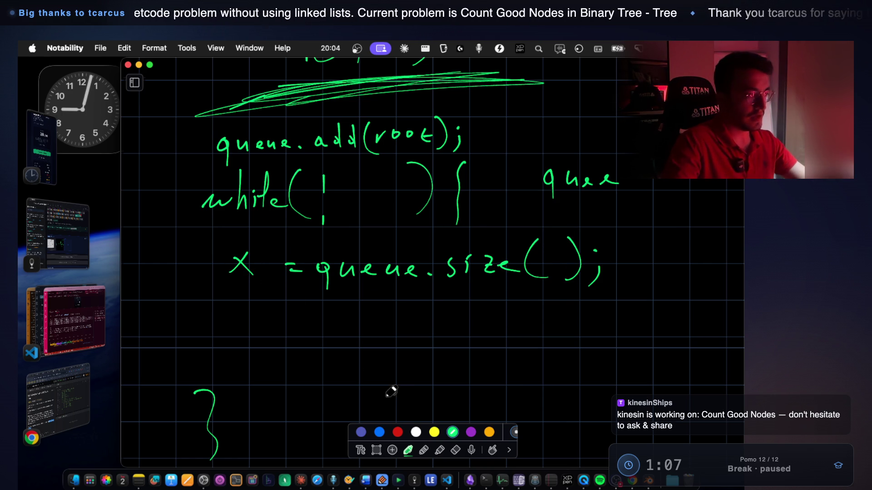
Lasso and delete the stray closing brace.
scroll(385, 450, "down", 10)
scroll(381, 385, "down", 5)
scroll(389, 259, "up", 10)
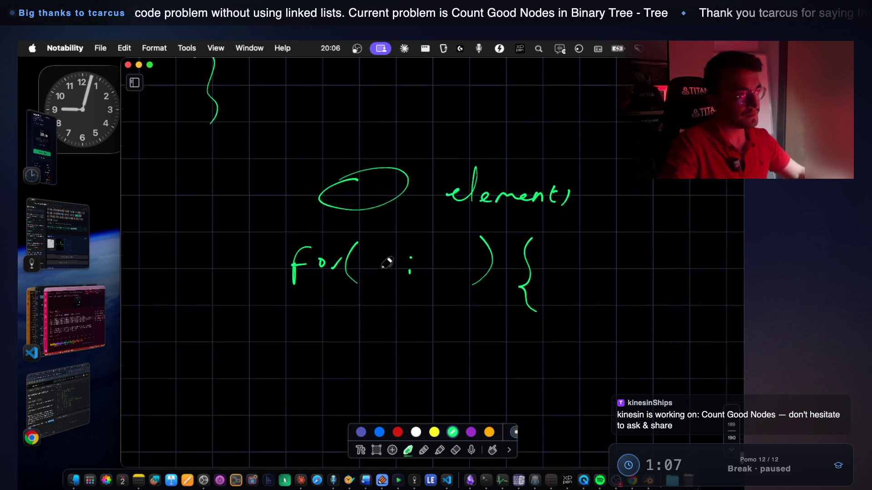
scroll(385, 264, "up", 3)
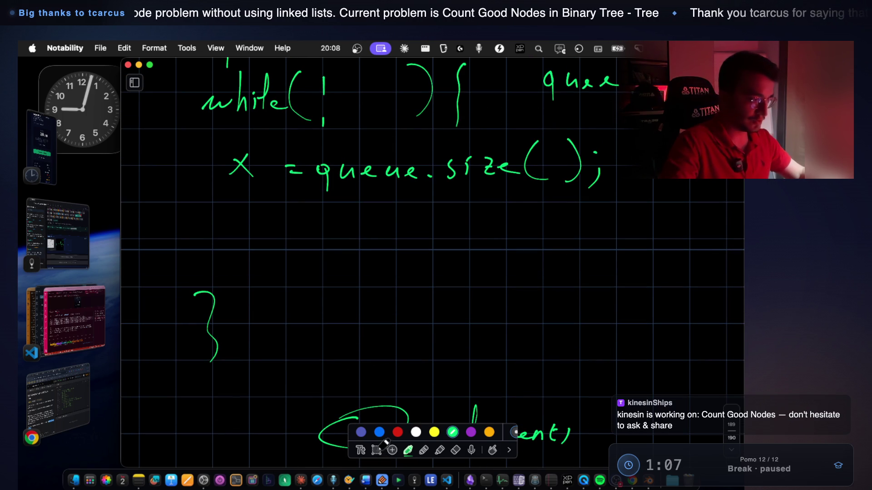
left_click(376, 450)
left_click_drag(179, 273, 310, 388)
key("Delete")
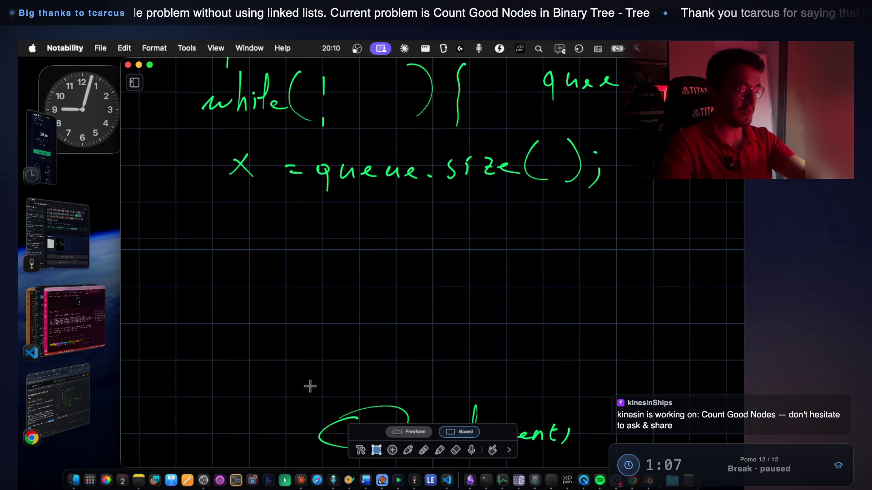
left_click(408, 450)
Write size as the for loop bound, giving for( : size) {.
scroll(500, 290, "down", 3)
scroll(500, 289, "down", 5)
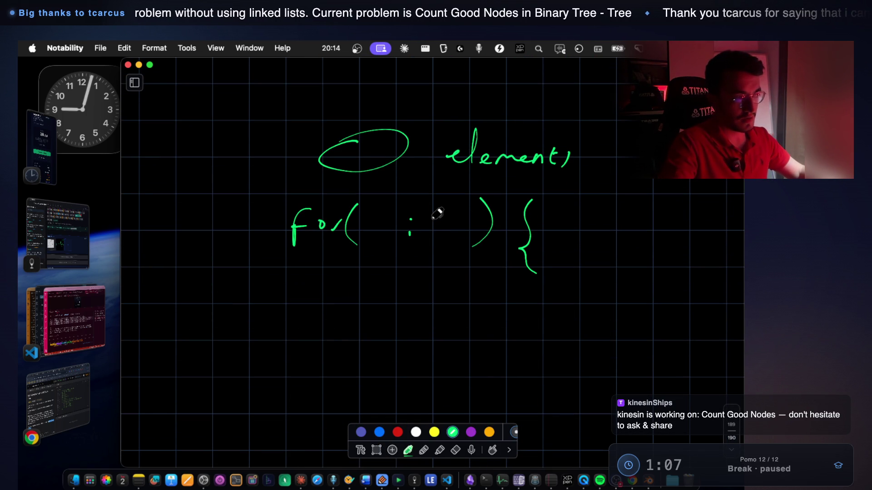
mouse_move(458, 217)
left_mouse_down()
mouse_move(455, 232)
mouse_move(489, 227)
left_mouse_up()
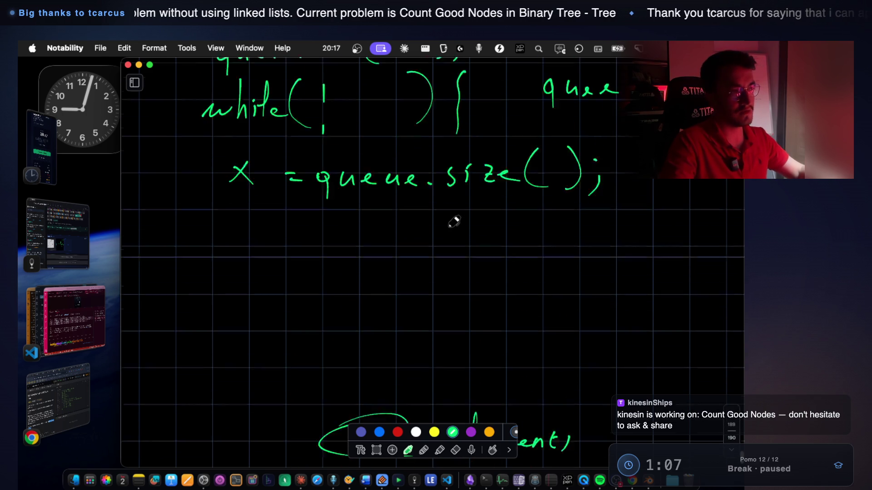
scroll(454, 222, "up", 5)
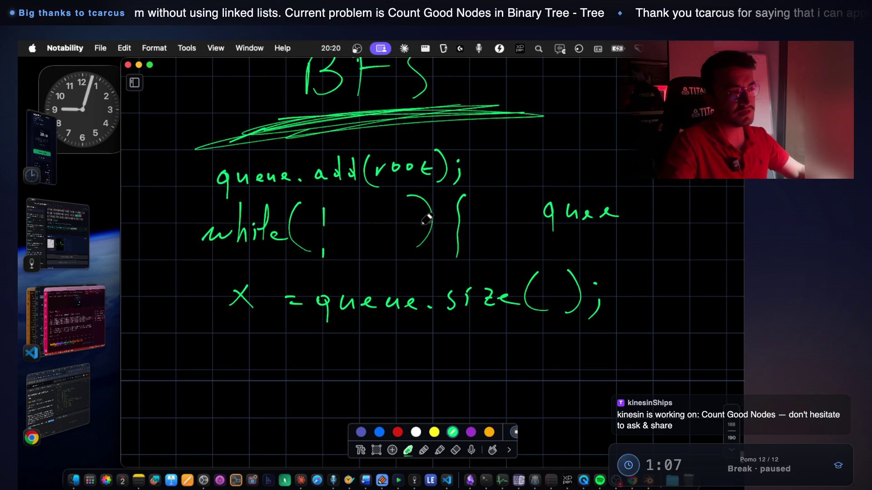
scroll(386, 300, "down", 10)
scroll(397, 306, "down", 1)
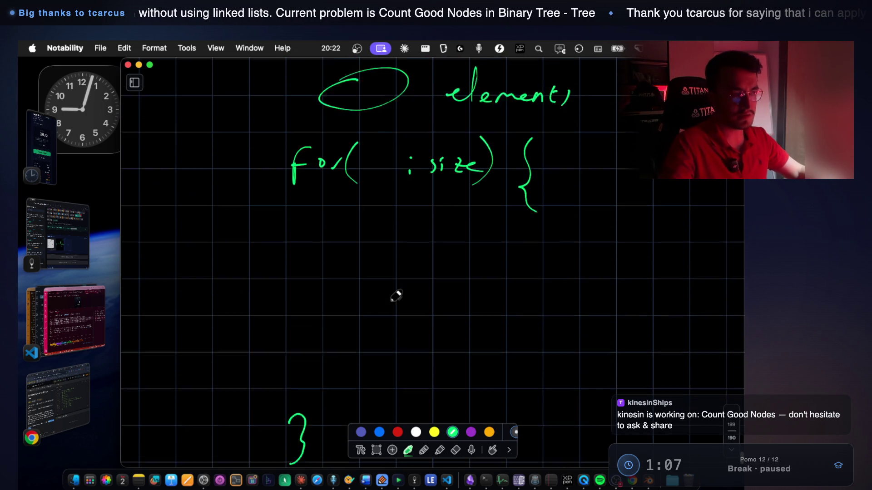
Write queue.add(root.left); inside the for loop body.
mouse_move(382, 262)
left_mouse_down()
mouse_move(387, 288)
mouse_move(440, 260)
mouse_move(557, 281)
mouse_move(573, 260)
left_mouse_up()
mouse_move(600, 258)
left_mouse_down()
mouse_move(687, 255)
mouse_move(673, 289)
left_mouse_up()
left_click(710, 251)
left_click_drag(713, 263, 698, 285)
Write queue.add(root.right); on the line below.
mouse_move(386, 314)
left_mouse_down()
mouse_move(380, 331)
mouse_move(426, 320)
left_mouse_up()
mouse_move(485, 313)
left_mouse_down()
mouse_move(486, 325)
mouse_move(502, 300)
mouse_move(517, 324)
left_mouse_up()
mouse_move(539, 295)
left_mouse_down()
mouse_move(545, 333)
mouse_move(573, 319)
left_mouse_up()
left_click_drag(588, 319, 590, 317)
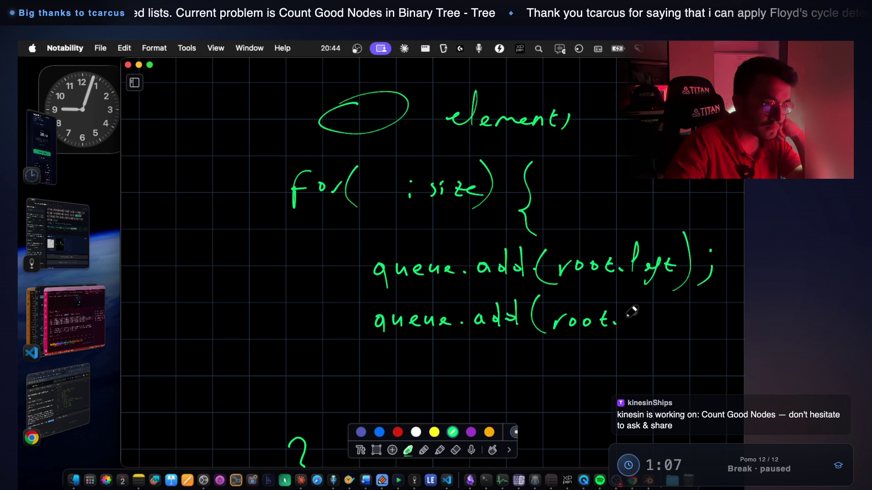
left_click_drag(647, 313, 648, 340)
mouse_move(669, 289)
left_mouse_down()
mouse_move(666, 328)
mouse_move(696, 324)
left_mouse_up()
mouse_move(695, 298)
left_mouse_down()
mouse_move(702, 341)
mouse_move(716, 316)
mouse_move(705, 343)
left_mouse_up()
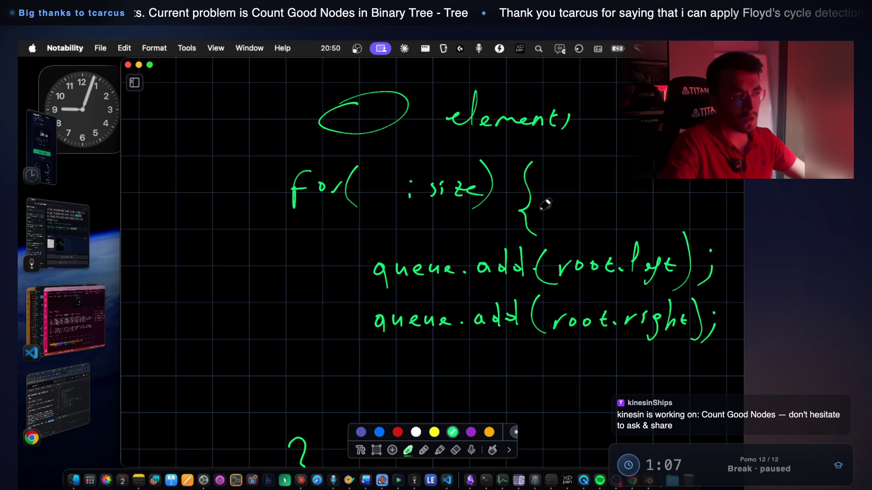
Underline size in x = queue.size(); and scroll up to the func section.
scroll(536, 206, "up", 10)
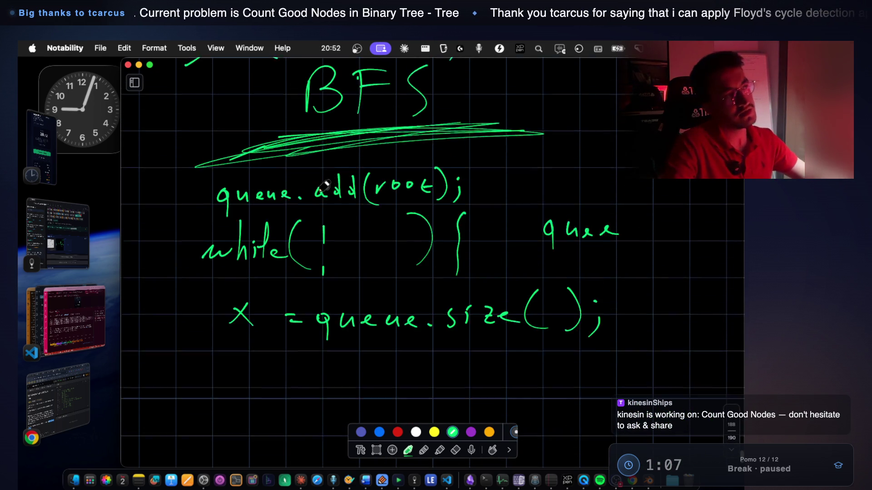
scroll(477, 247, "down", 3)
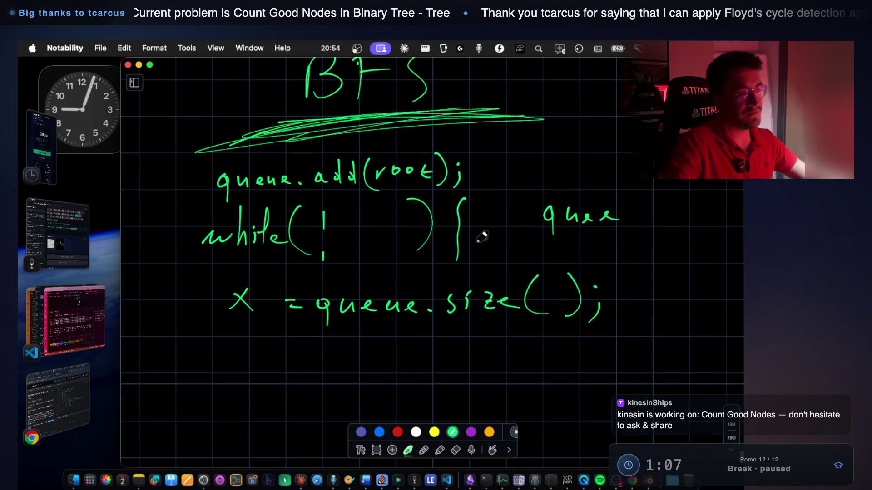
left_click_drag(453, 325, 496, 322)
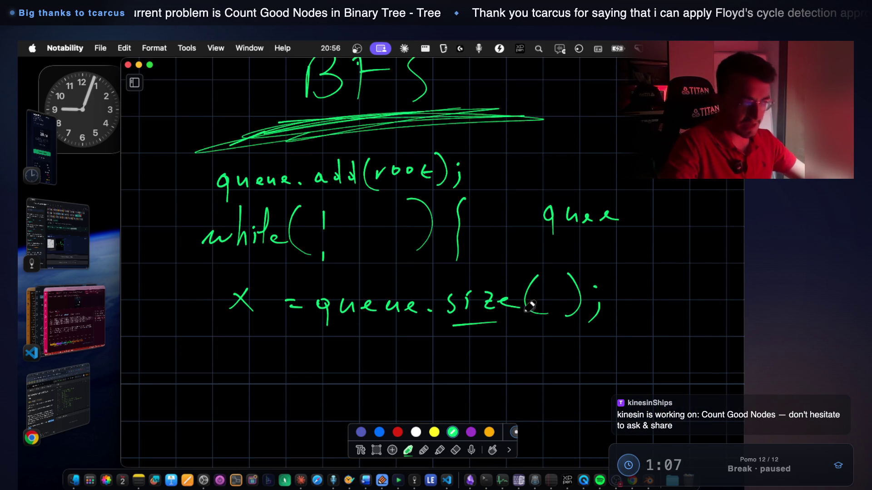
scroll(532, 303, "down", 15)
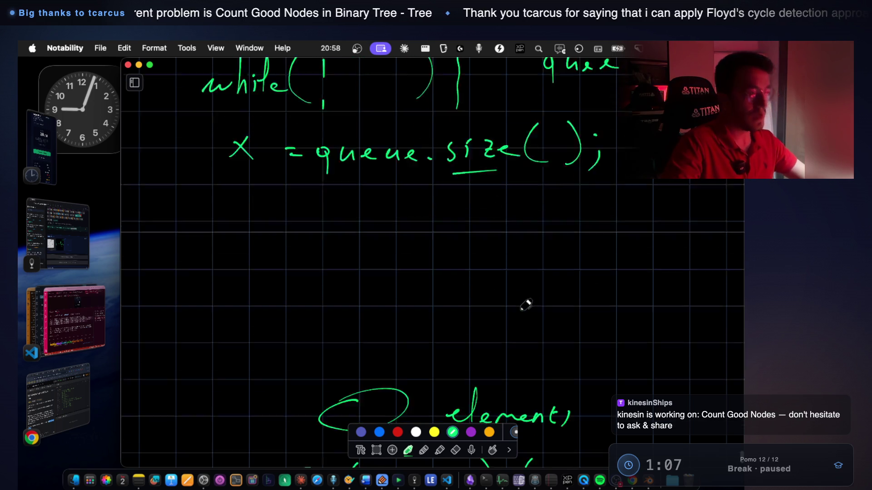
scroll(465, 172, "up", 1)
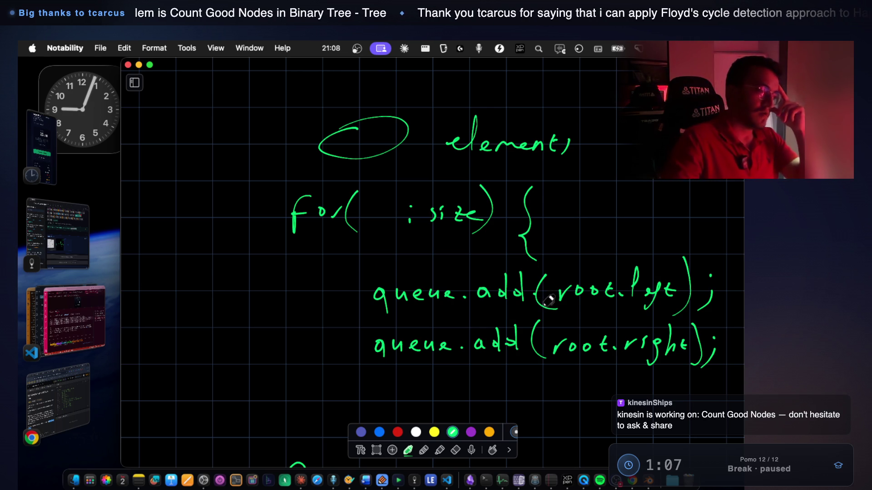
scroll(542, 292, "up", 3)
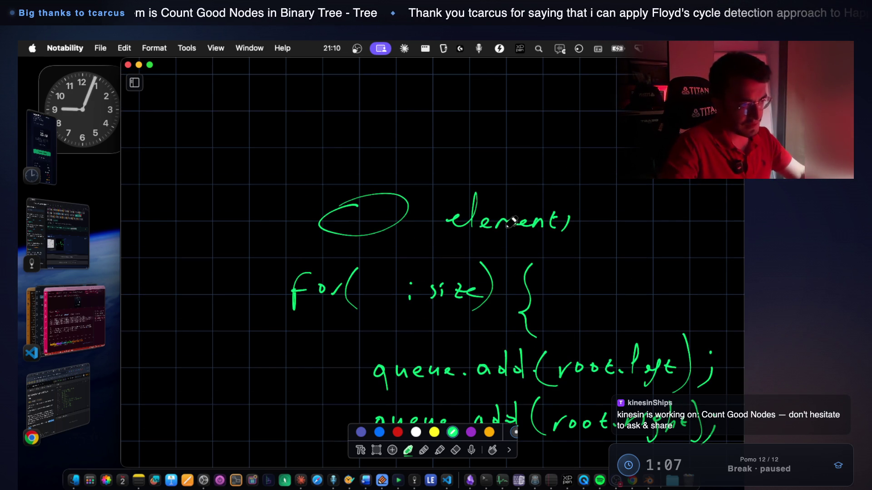
scroll(512, 222, "up", 10)
scroll(511, 222, "up", 10)
scroll(512, 221, "up", 10)
Switch to yellow ink and encircle the child nodes with their 2k+1 and 2k+2 labels.
scroll(512, 222, "up", 3)
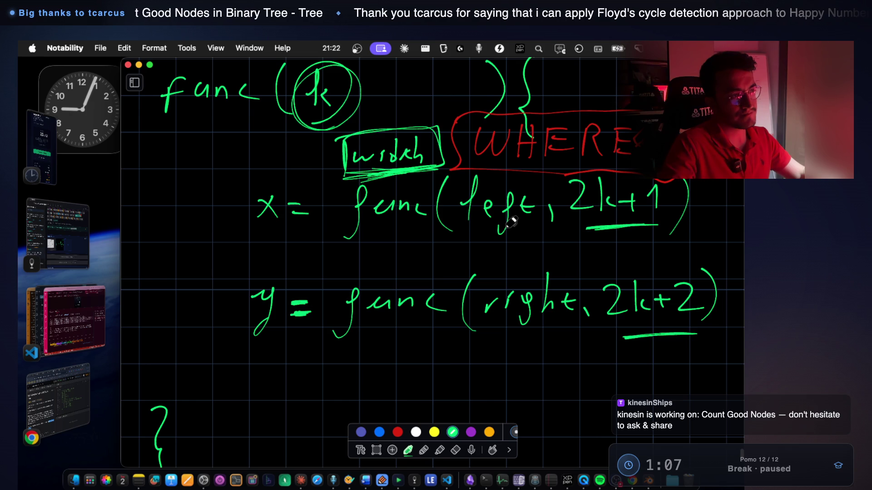
scroll(511, 221, "down", 10)
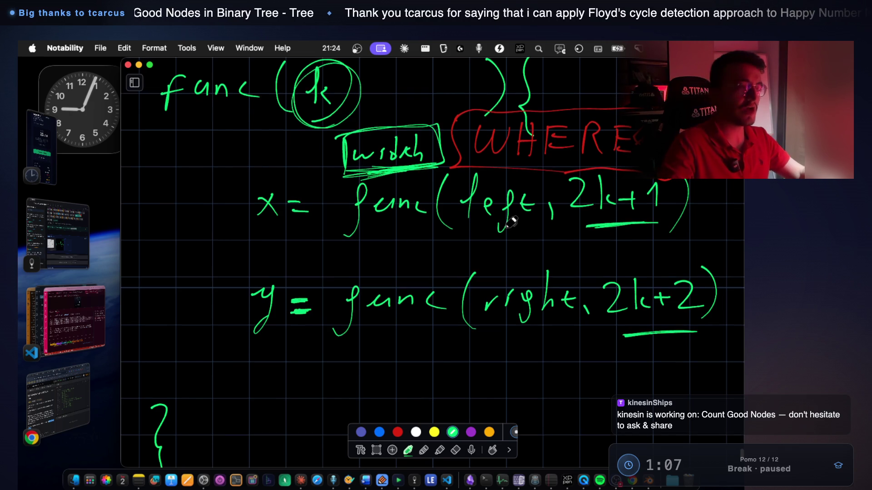
scroll(372, 323, "down", 5)
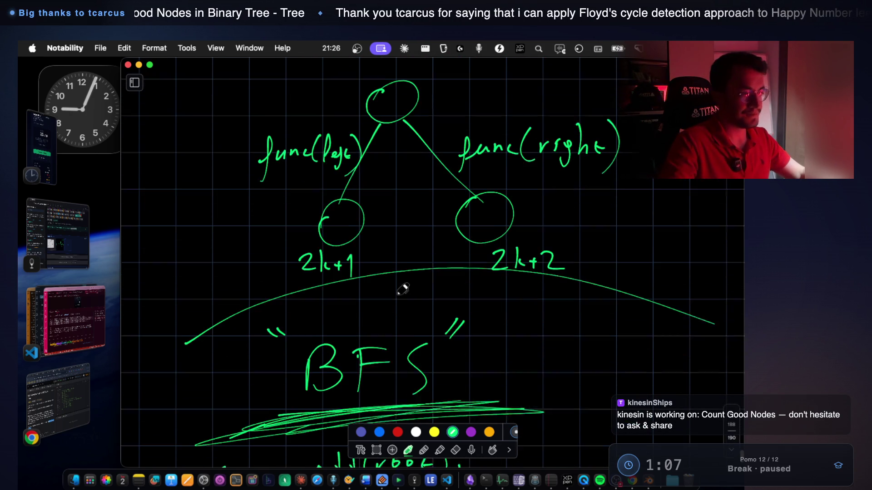
left_click(434, 432)
mouse_move(327, 183)
left_mouse_down()
mouse_move(236, 263)
mouse_move(500, 289)
mouse_move(577, 176)
mouse_move(320, 206)
left_mouse_up()
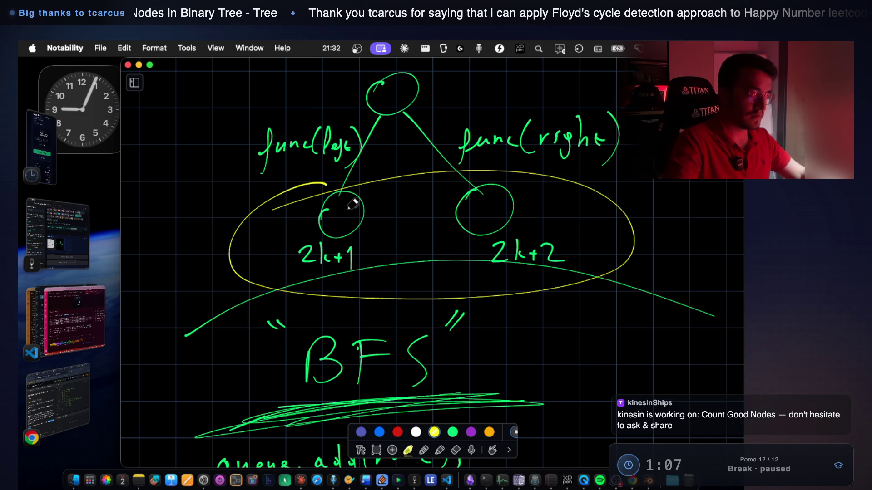
Glance at the LeetCode page and the VS Code terminal, then return to the notes.
left_click(89, 399)
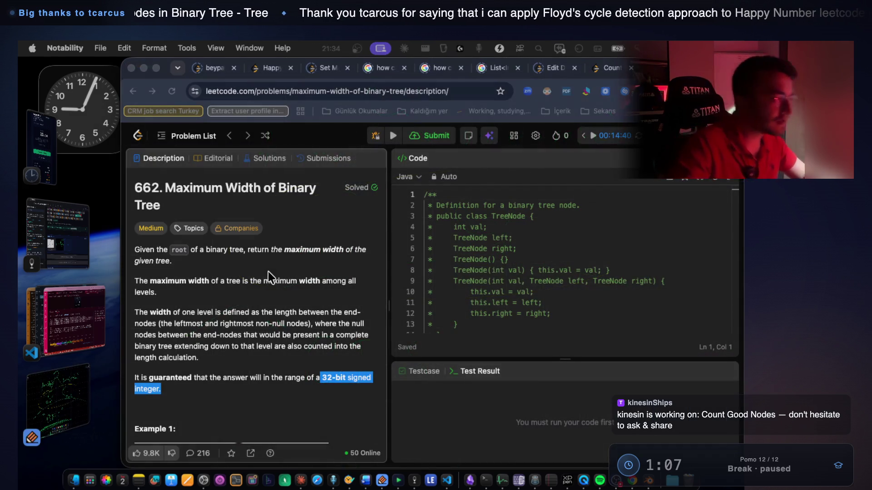
left_click(92, 322)
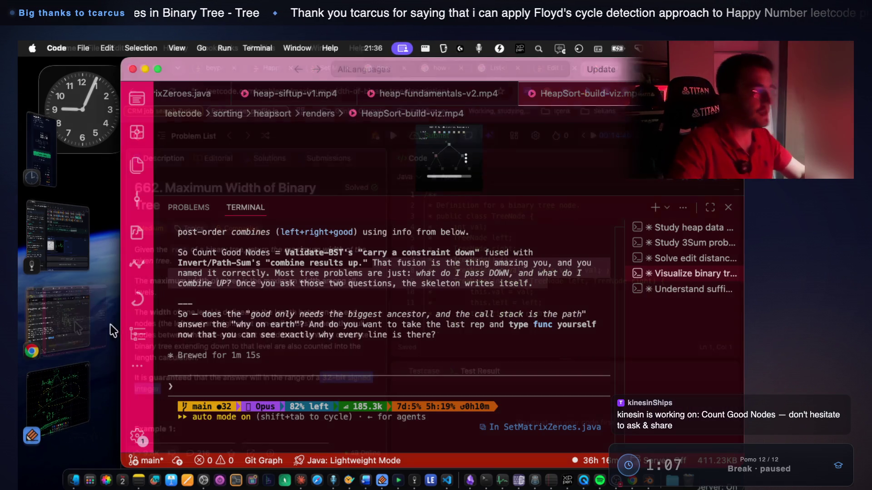
left_click(64, 394)
scroll(433, 297, "down", 10)
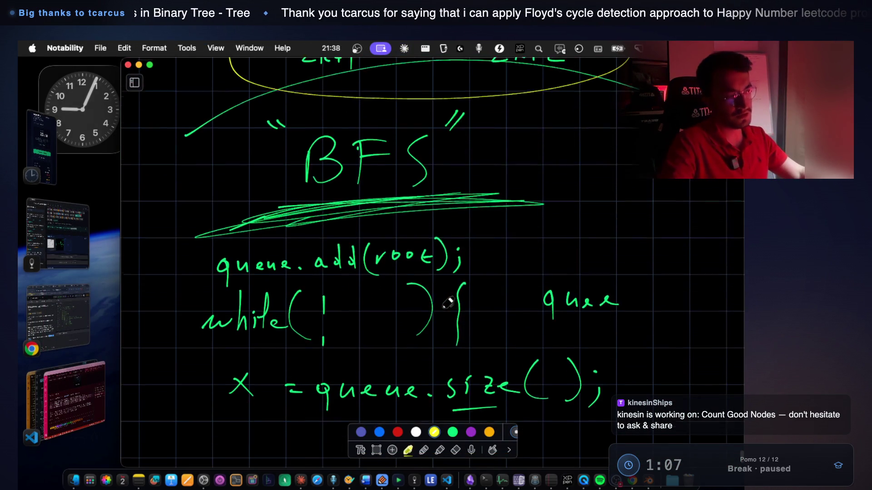
Write queue.pop( above the queue.add(node.left) line.
scroll(429, 292, "down", 10)
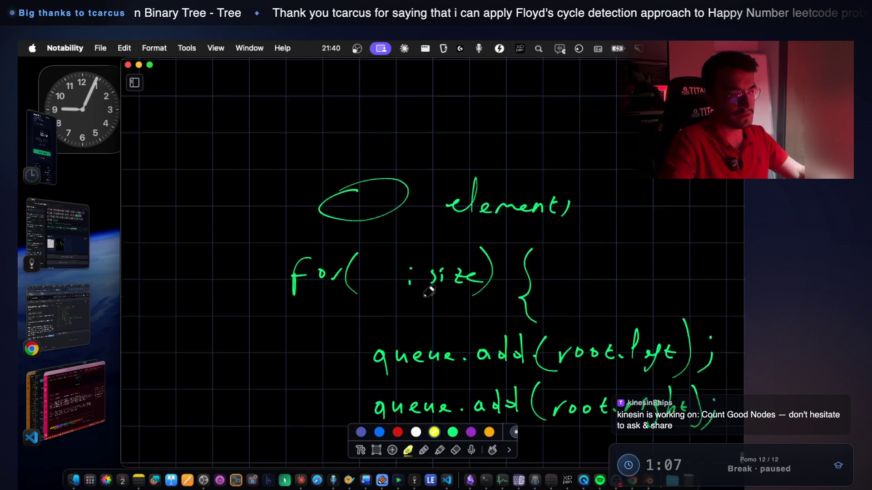
scroll(429, 291, "up", 3)
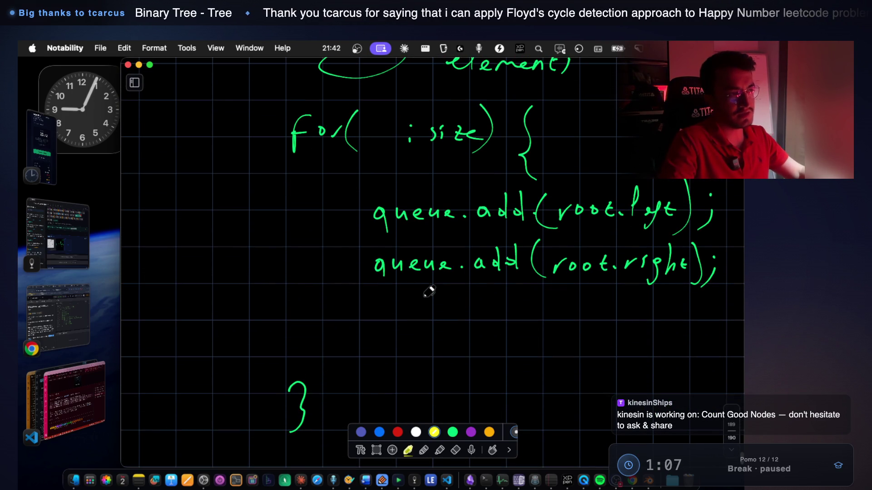
scroll(506, 184, "up", 1)
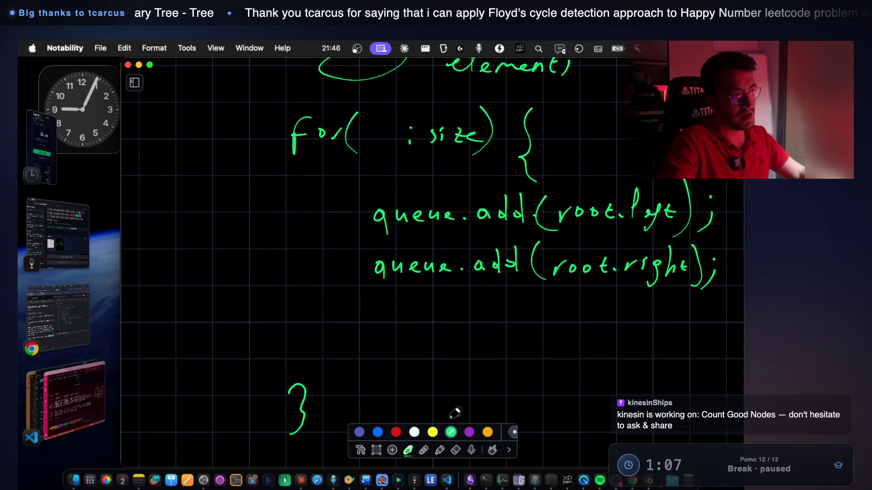
scroll(485, 247, "up", 2)
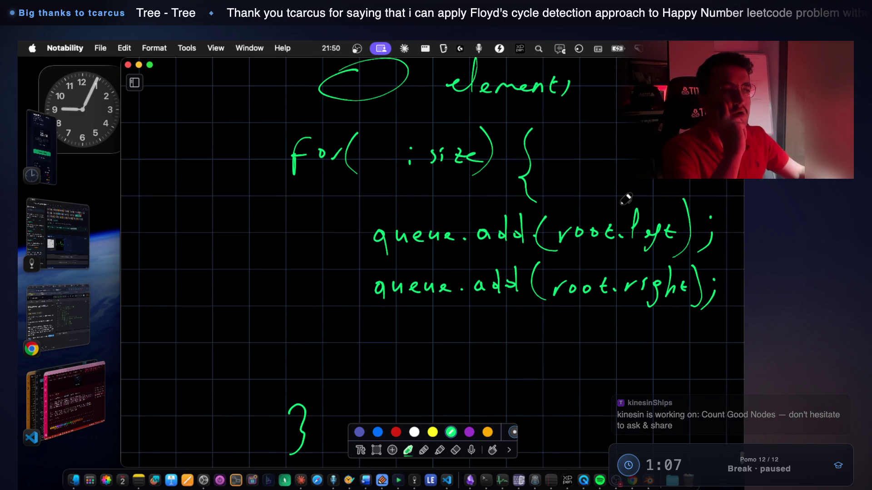
scroll(627, 198, "up", 5)
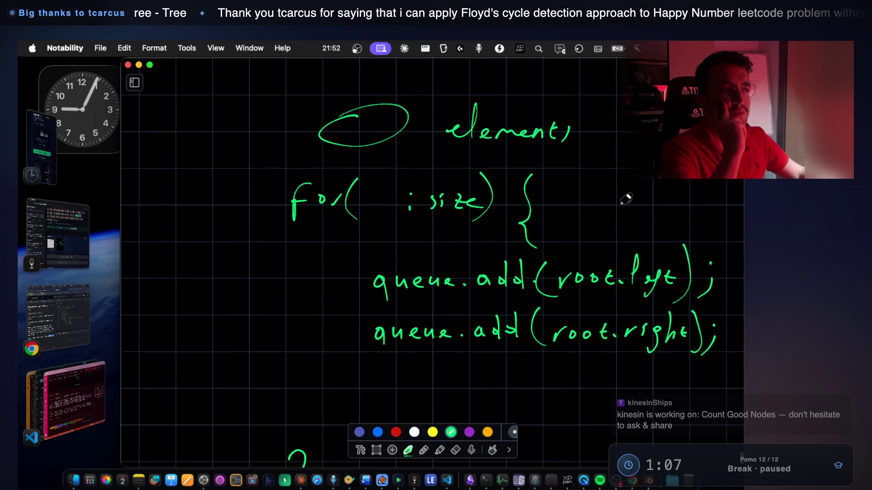
scroll(626, 198, "up", 1)
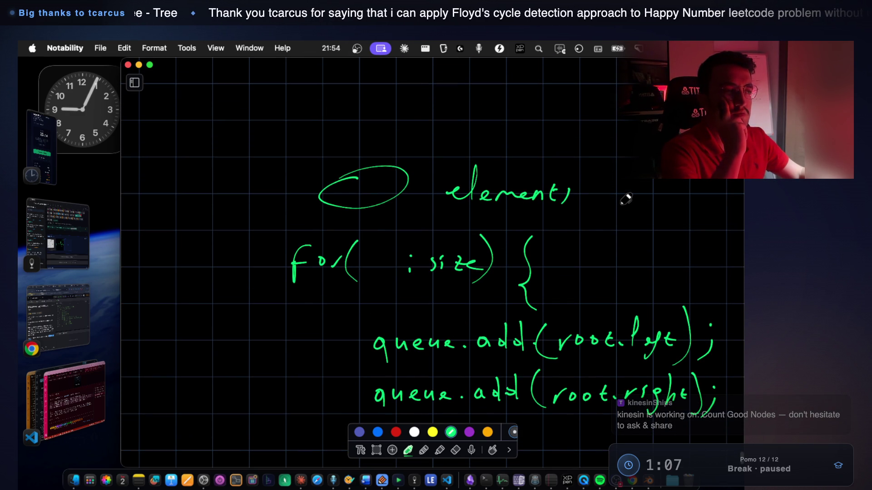
scroll(626, 199, "down", 4)
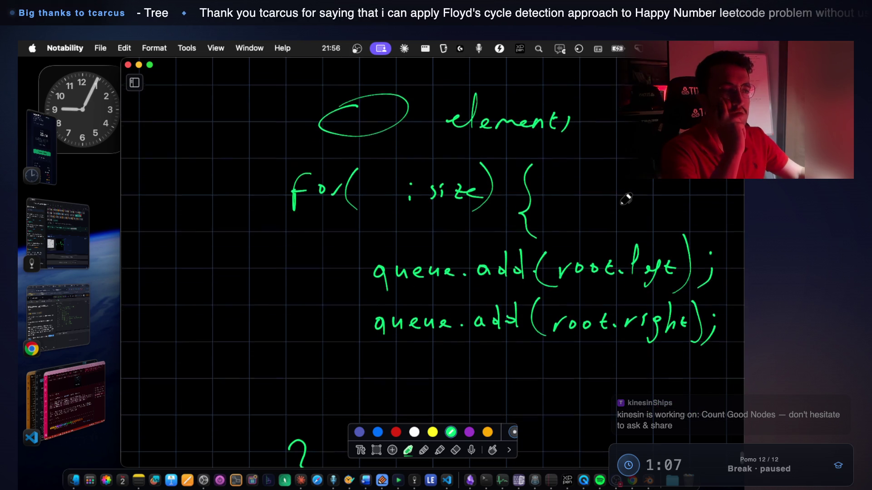
scroll(500, 209, "up", 1)
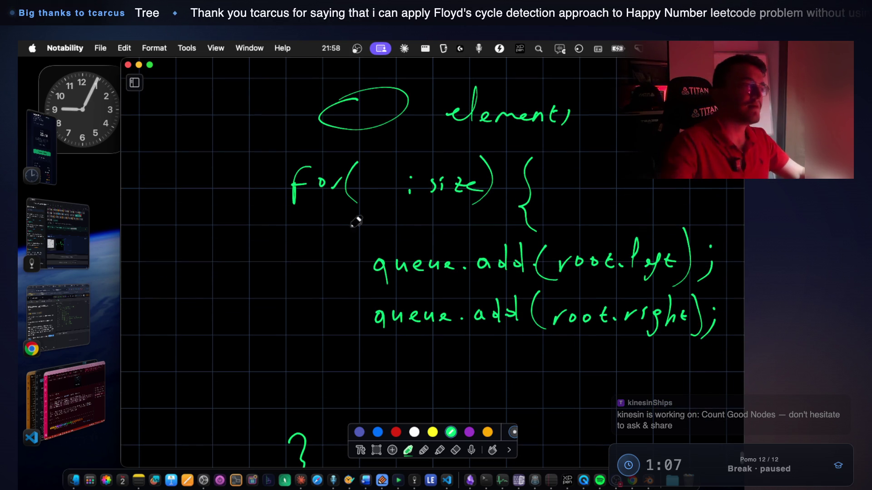
mouse_move(399, 235)
left_mouse_down()
mouse_move(502, 226)
mouse_move(518, 245)
mouse_move(548, 222)
mouse_move(566, 228)
left_mouse_up()
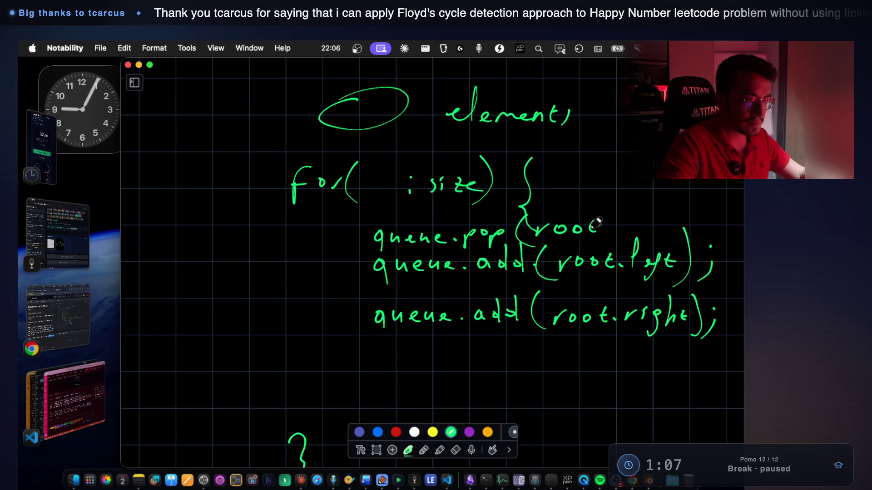
Undo the stray strokes and write 'node' in for( and inside queue.pop(.
key("super+z")
key("super+z")
key("super+z")
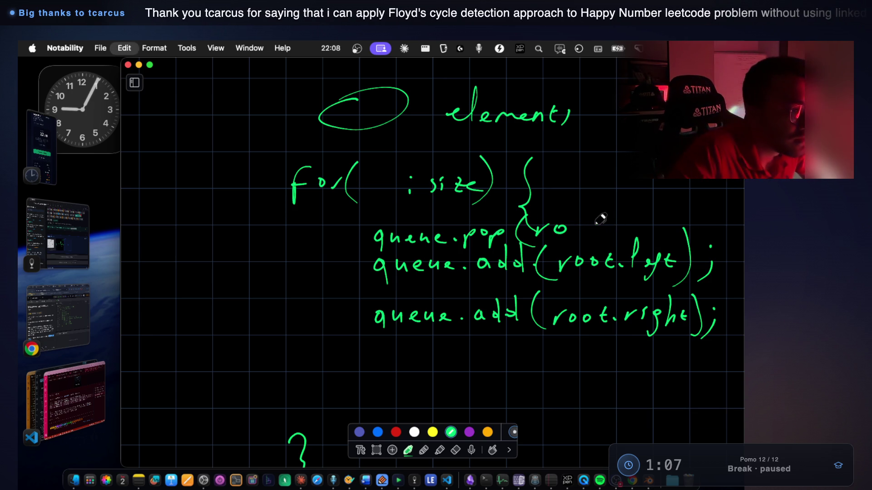
key("super+z")
left_click_drag(374, 175, 404, 186)
mouse_move(551, 228)
left_mouse_down()
mouse_move(547, 235)
mouse_move(558, 236)
left_mouse_up()
mouse_move(570, 230)
left_mouse_down()
mouse_move(611, 232)
mouse_move(610, 243)
left_mouse_up()
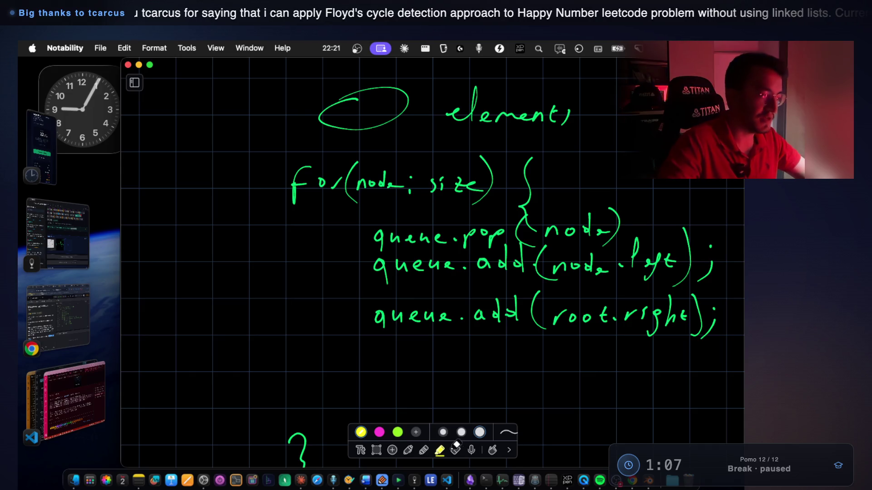
Erase 'root' in queue.add(root.right) and write 'node' in its place.
left_click(428, 447)
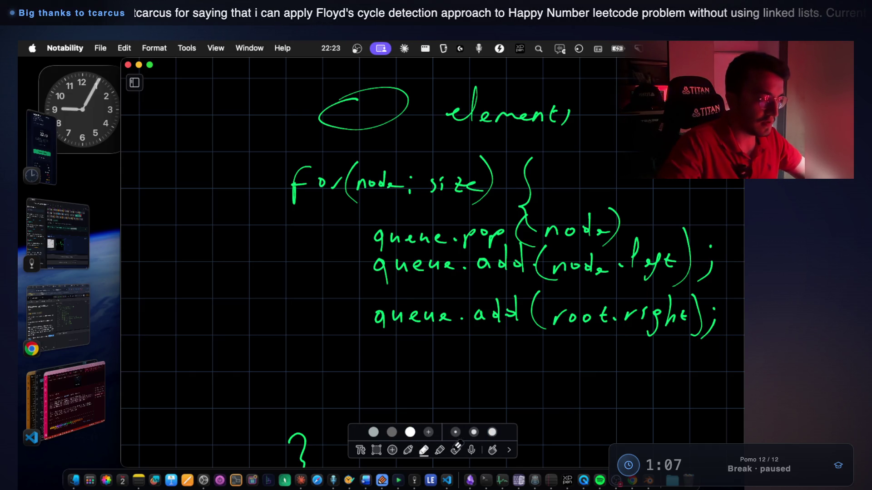
left_click(456, 449)
left_click_drag(564, 308, 610, 312)
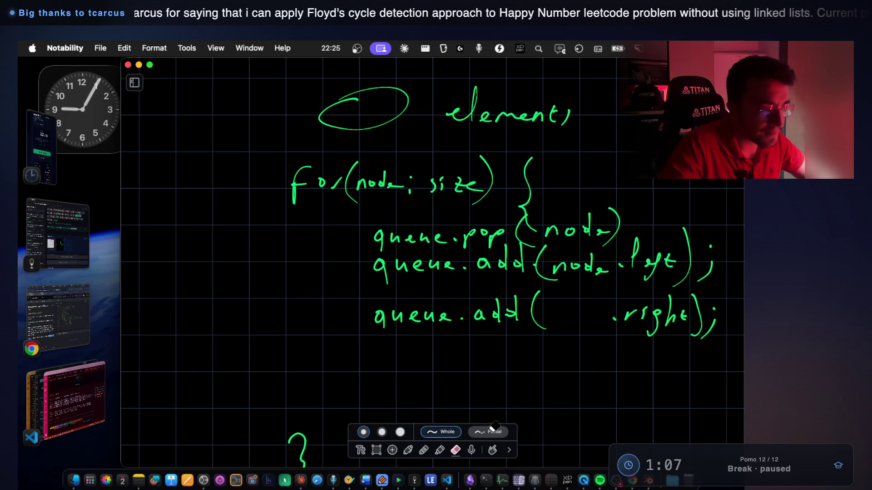
left_click(406, 450)
left_click_drag(547, 320, 565, 312)
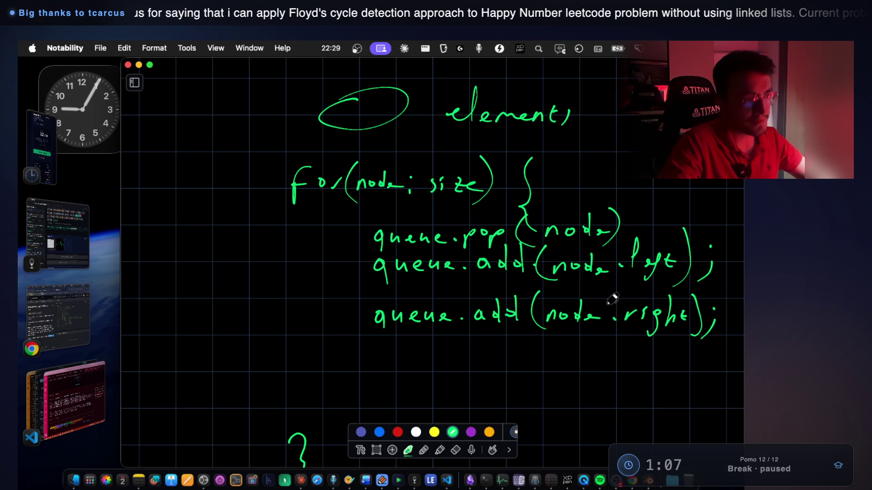
left_click_drag(599, 305, 597, 312)
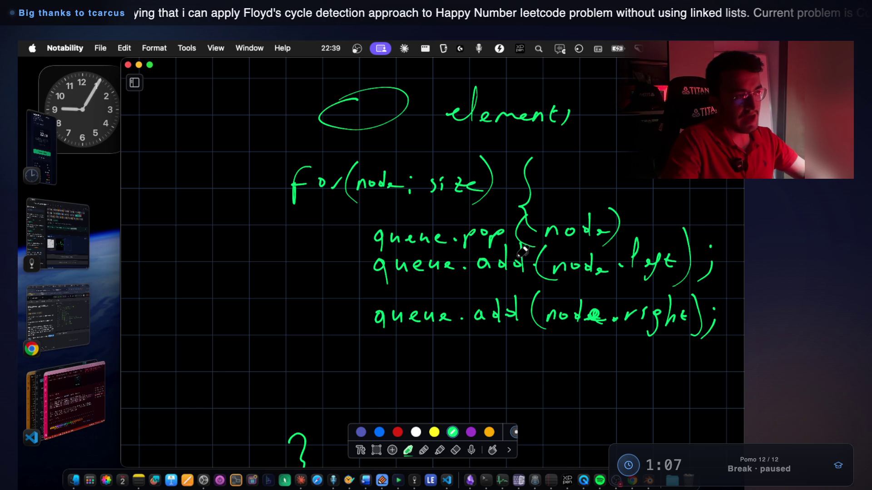
scroll(454, 364, "down", 3)
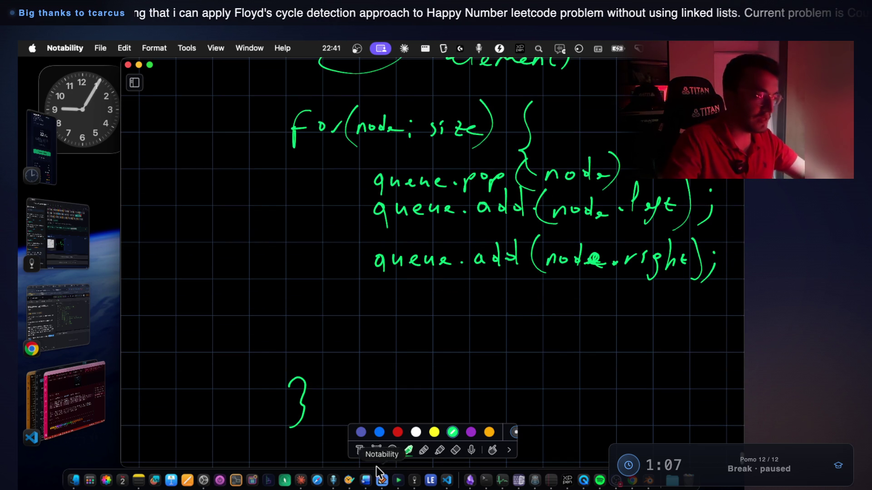
Move the loop's closing brace up so it sits directly beneath the loop.
left_click(377, 450)
mouse_move(273, 367)
left_mouse_down()
mouse_move(324, 443)
mouse_move(309, 343)
left_mouse_up()
left_click(367, 339)
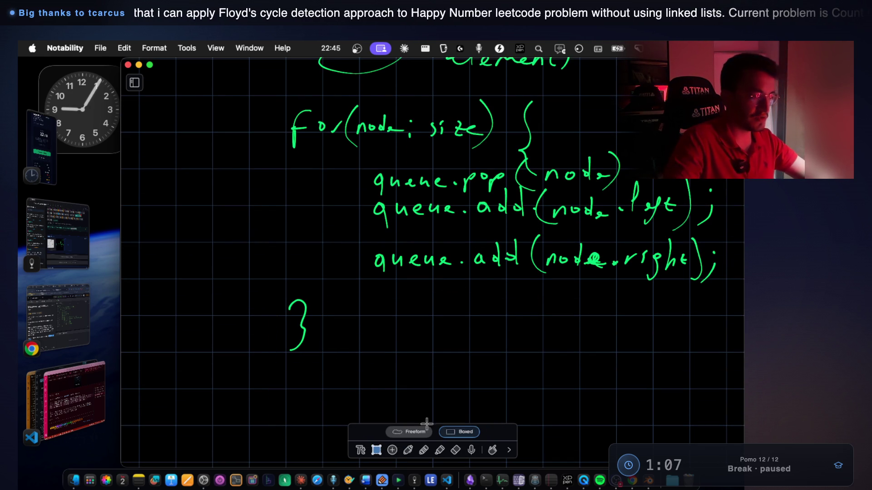
left_click(408, 449)
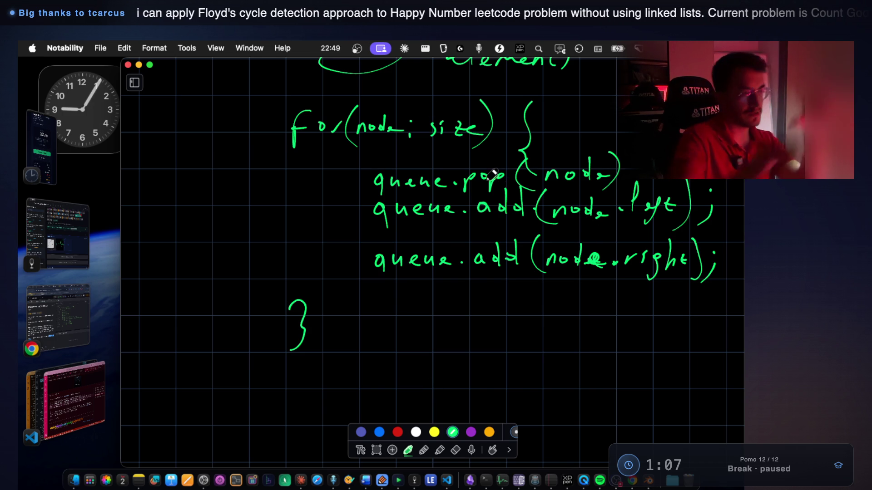
Handwrite '//Calculate the width' below the brace and underline 'width' several times.
scroll(306, 217, "down", 5)
mouse_move(296, 206)
left_mouse_down()
mouse_move(278, 238)
mouse_move(286, 245)
left_mouse_up()
mouse_move(331, 216)
left_mouse_down()
mouse_move(338, 210)
mouse_move(336, 236)
mouse_move(364, 240)
left_mouse_up()
mouse_move(373, 208)
left_mouse_down()
mouse_move(368, 239)
mouse_move(411, 230)
left_mouse_up()
mouse_move(434, 200)
left_mouse_down()
mouse_move(440, 233)
mouse_move(498, 235)
left_mouse_up()
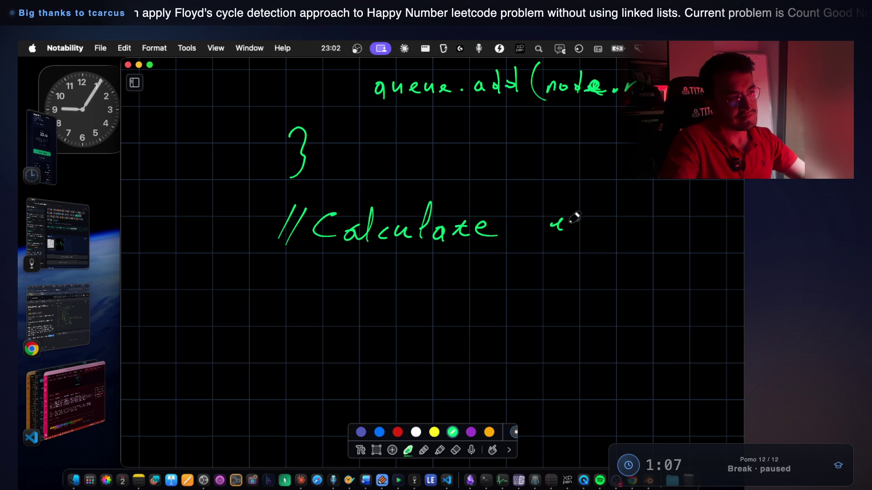
key("super+z")
mouse_move(526, 225)
left_mouse_down()
mouse_move(547, 211)
mouse_move(694, 225)
left_mouse_up()
mouse_move(604, 238)
left_mouse_down()
mouse_move(688, 233)
mouse_move(689, 245)
left_mouse_up()
left_click_drag(599, 259, 694, 249)
left_click_drag(607, 269, 674, 263)
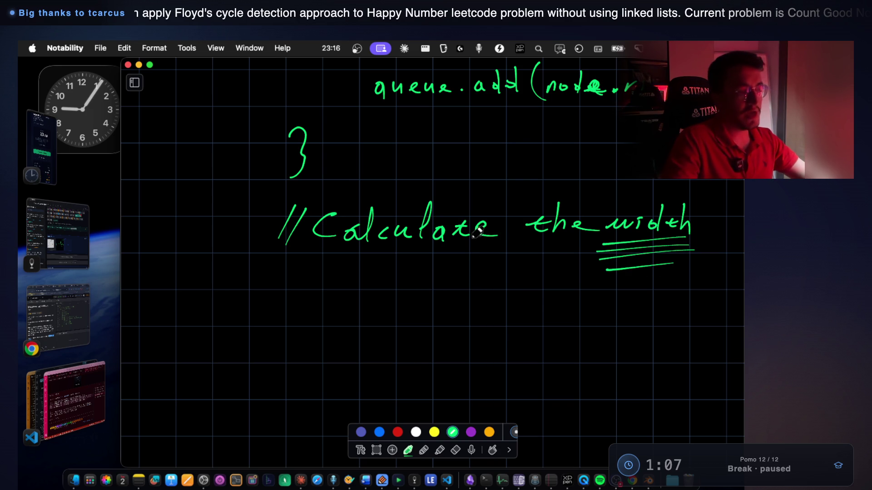
Write '// leftMost, rightmost' on a new comment line below.
left_click_drag(285, 278, 264, 312)
mouse_move(295, 284)
left_mouse_down()
mouse_move(274, 312)
mouse_move(427, 279)
mouse_move(526, 297)
mouse_move(523, 286)
mouse_move(595, 304)
mouse_move(633, 298)
left_mouse_up()
left_click_drag(336, 326, 628, 323)
scroll(544, 291, "up", 5)
scroll(545, 291, "up", 3)
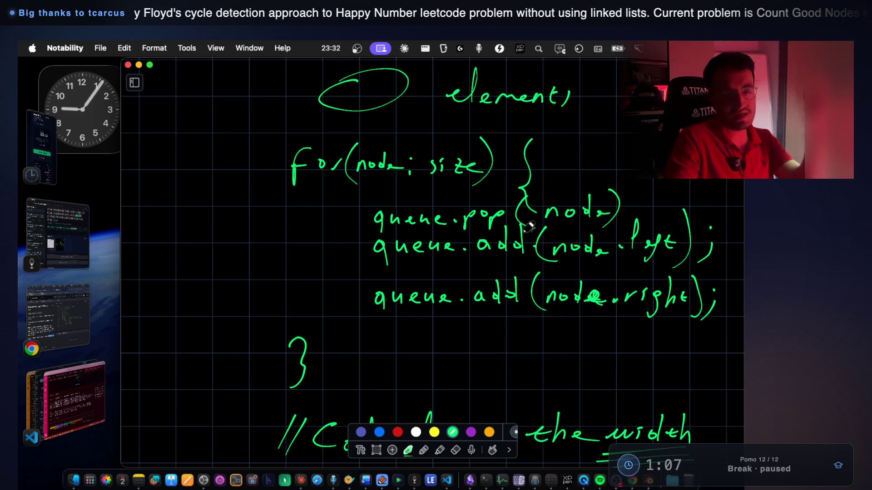
Add a yellow '//Create a list' comment above the for loop.
scroll(523, 222, "up", 3)
left_click_drag(294, 159, 280, 190)
left_click_drag(301, 164, 285, 191)
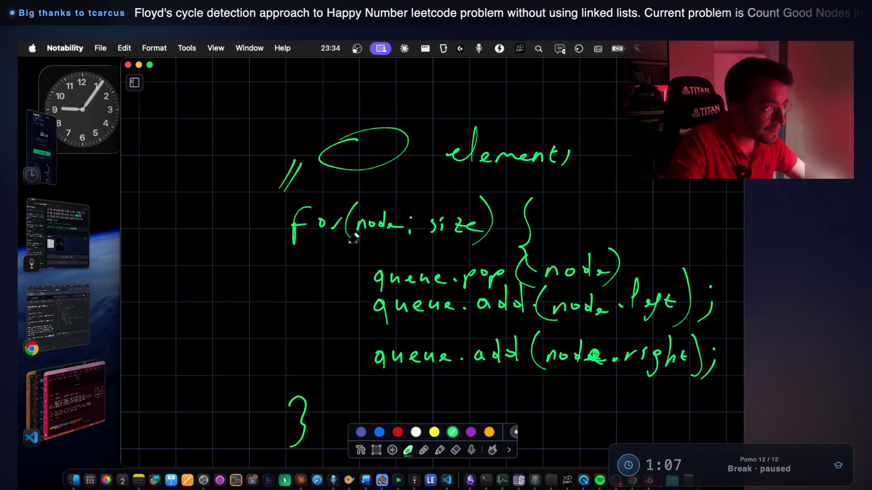
left_click(434, 432)
mouse_move(329, 162)
left_mouse_down()
mouse_move(322, 189)
mouse_move(400, 189)
left_mouse_up()
left_click_drag(410, 170, 415, 176)
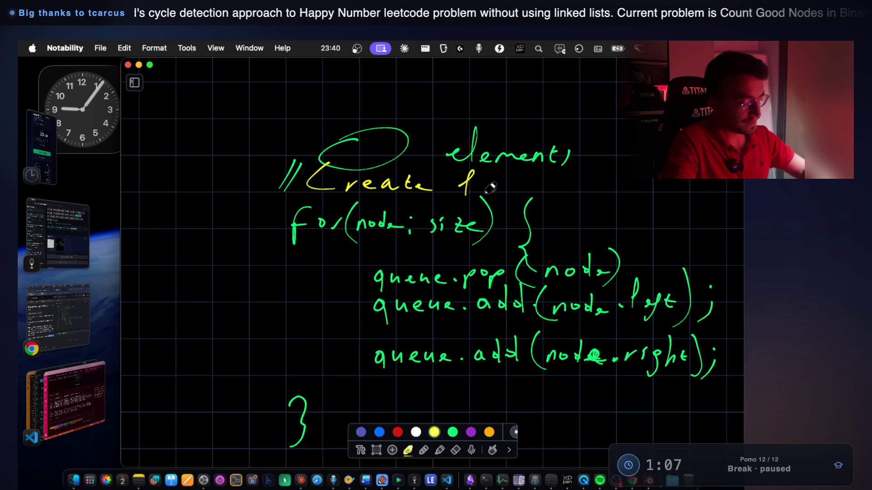
mouse_move(479, 177)
left_mouse_down()
mouse_move(533, 189)
mouse_move(573, 189)
mouse_move(577, 179)
left_mouse_up()
scroll(562, 256, "down", 3)
left_click(453, 432)
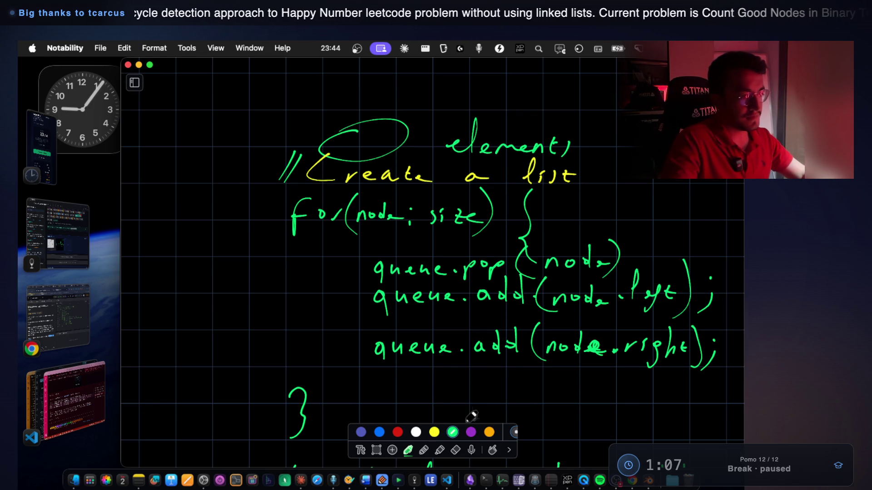
Draw a yellow box around the queue.pop(node) line.
scroll(501, 265, "down", 2)
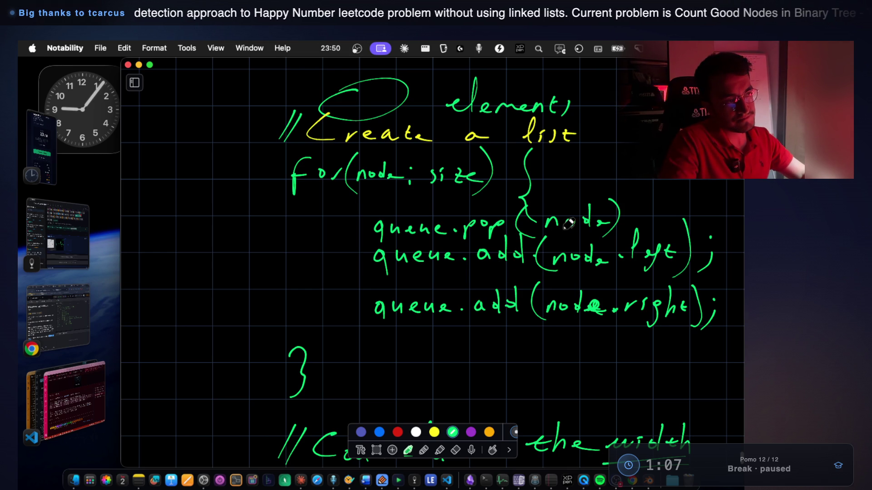
scroll(568, 222, "up", 1)
left_click_drag(393, 222, 358, 239)
key("super+z")
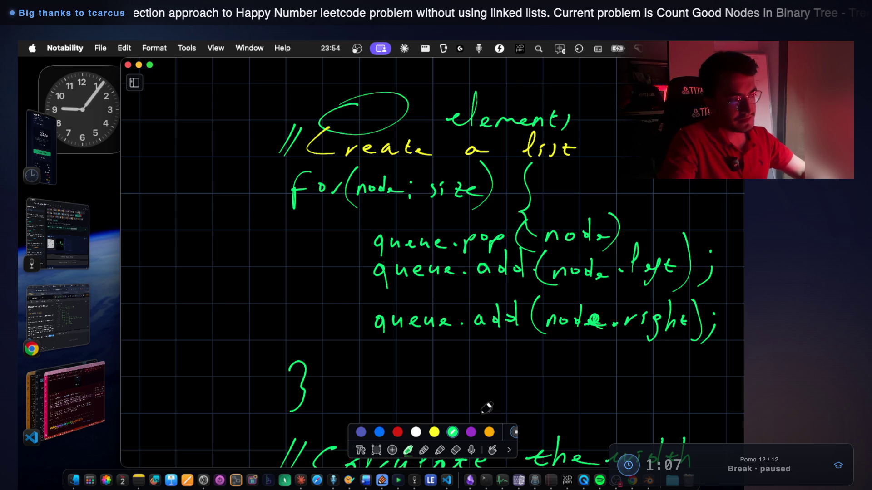
left_click(434, 432)
mouse_move(358, 263)
left_mouse_down()
mouse_move(357, 221)
mouse_move(542, 219)
mouse_move(655, 239)
left_mouse_up()
left_click_drag(519, 248, 355, 261)
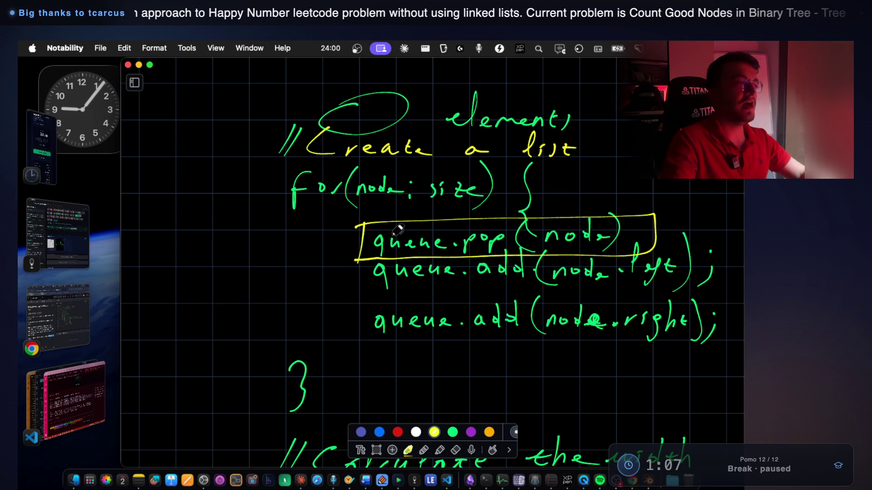
scroll(454, 200, "down", 3)
scroll(459, 193, "down", 10)
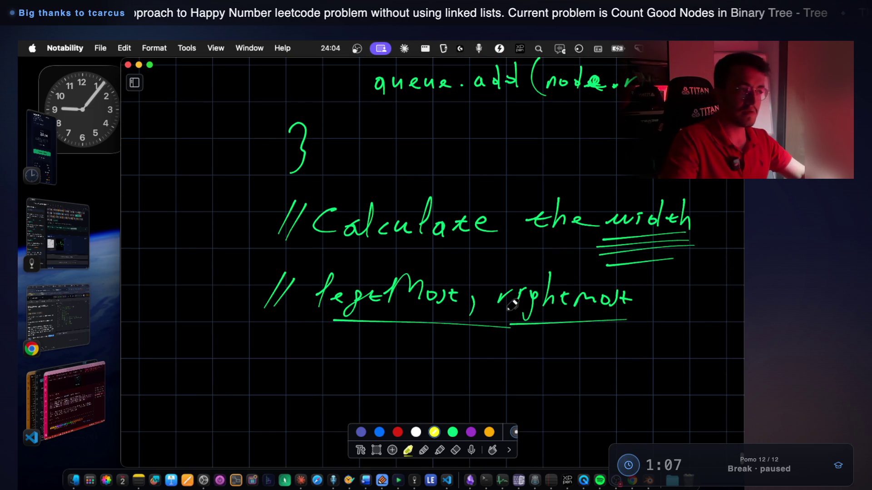
Highlight leftMost and rightmost in yellow, then write an underlined 'level' beneath them.
mouse_move(318, 321)
left_mouse_down()
mouse_move(435, 313)
mouse_move(399, 314)
left_mouse_up()
left_click_drag(510, 326, 599, 326)
left_click_drag(521, 329, 632, 330)
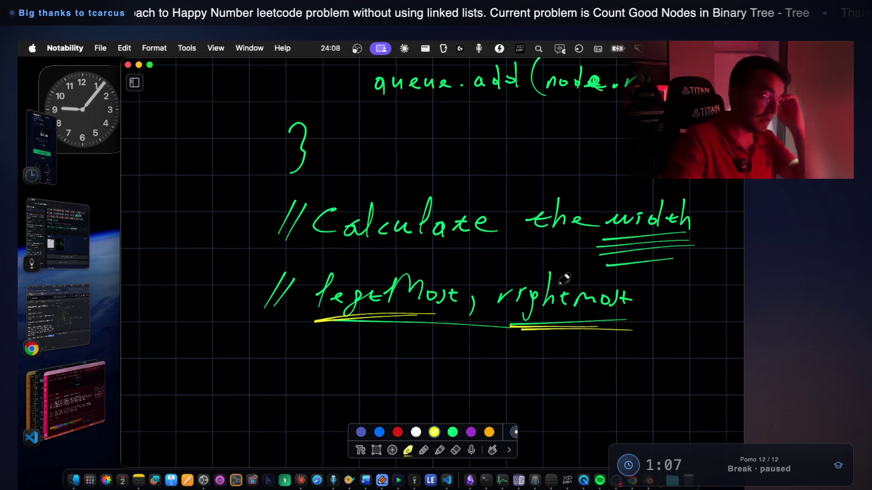
left_click_drag(507, 326, 590, 326)
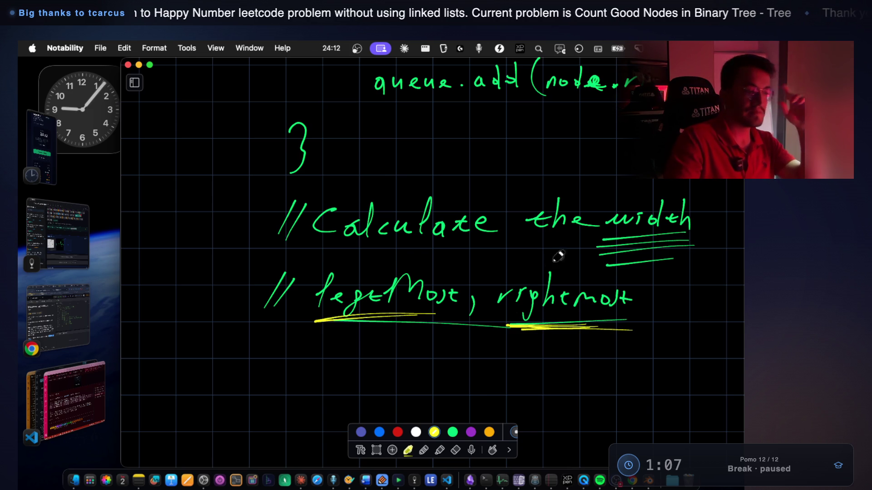
mouse_move(349, 318)
left_mouse_down()
mouse_move(336, 318)
mouse_move(429, 312)
mouse_move(344, 313)
left_mouse_up()
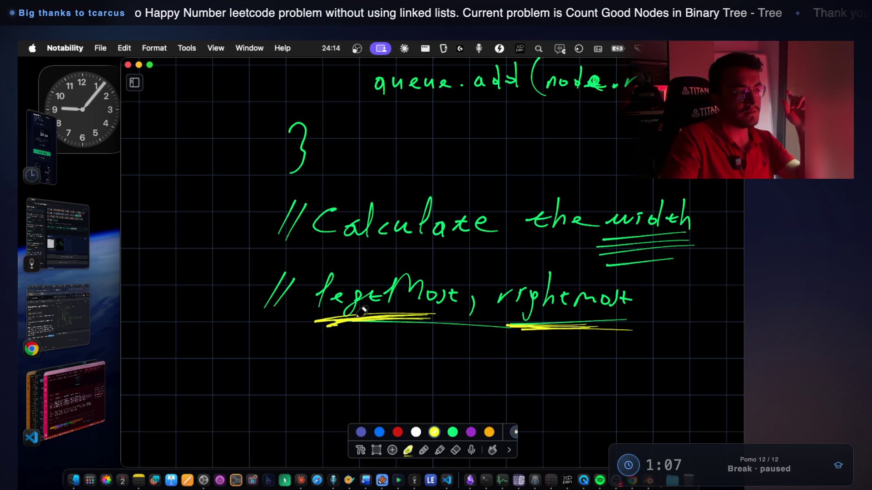
mouse_move(611, 319)
left_mouse_down()
mouse_move(584, 317)
mouse_move(631, 320)
left_mouse_up()
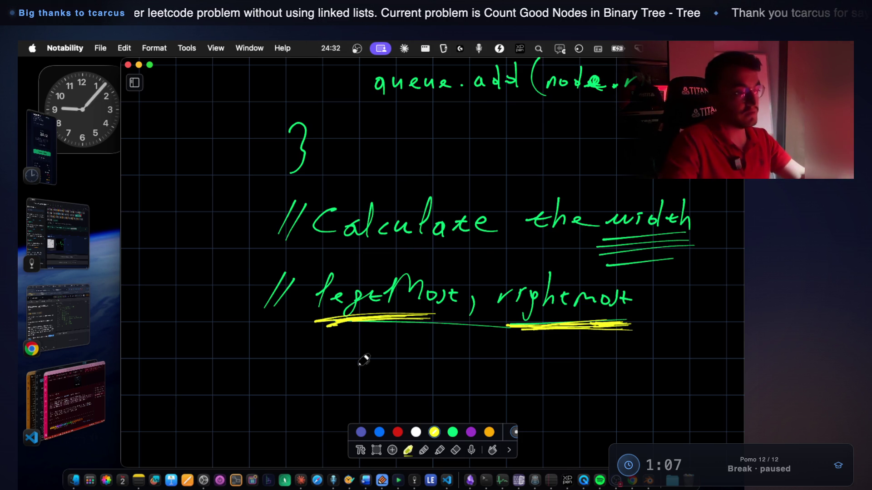
mouse_move(320, 386)
left_mouse_down()
mouse_move(337, 351)
mouse_move(359, 381)
mouse_move(408, 370)
mouse_move(406, 386)
left_mouse_up()
left_click_drag(320, 405, 485, 384)
Finish underlining 'level' and list arr[0], arr[1], arr[2] in yellow beside it.
left_click_drag(486, 390, 518, 373)
scroll(540, 354, "down", 3)
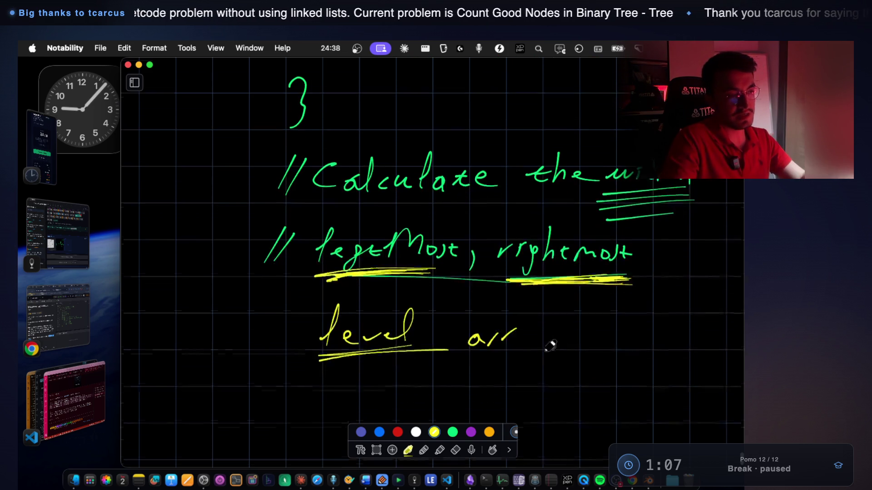
mouse_move(530, 313)
left_mouse_down()
mouse_move(536, 343)
mouse_move(549, 317)
mouse_move(556, 348)
left_mouse_up()
mouse_move(481, 370)
left_mouse_down()
mouse_move(472, 380)
mouse_move(513, 368)
mouse_move(537, 387)
left_mouse_up()
left_click_drag(548, 366, 550, 397)
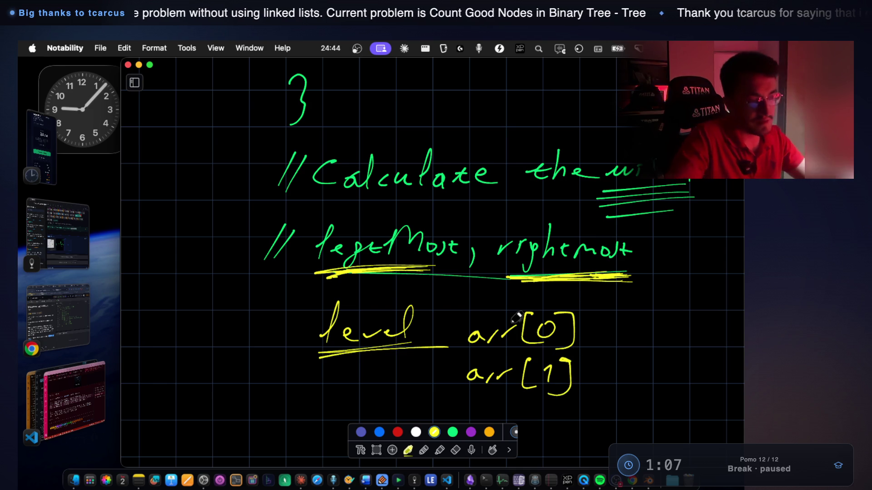
scroll(508, 355, "down", 5)
scroll(507, 355, "down", 1)
mouse_move(480, 350)
left_mouse_down()
mouse_move(487, 363)
mouse_move(516, 349)
mouse_move(540, 368)
left_mouse_up()
mouse_move(550, 346)
left_mouse_down()
mouse_move(569, 360)
mouse_move(554, 373)
left_mouse_up()
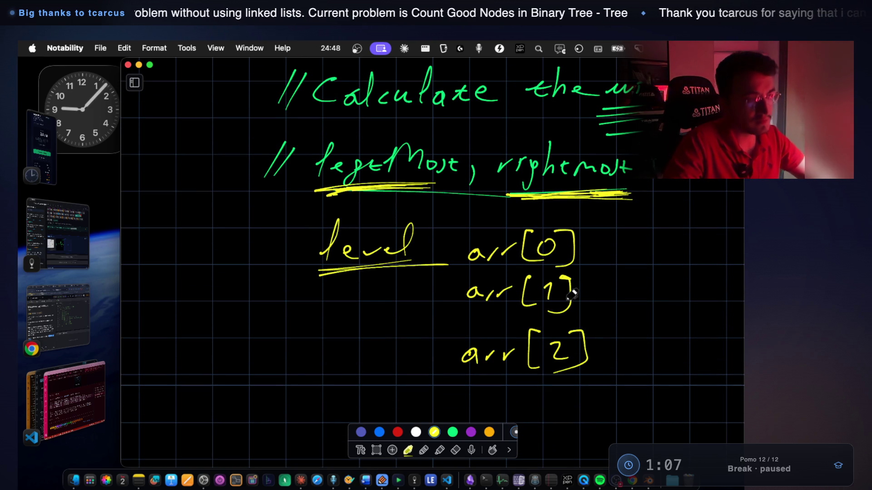
scroll(515, 377, "up", 12)
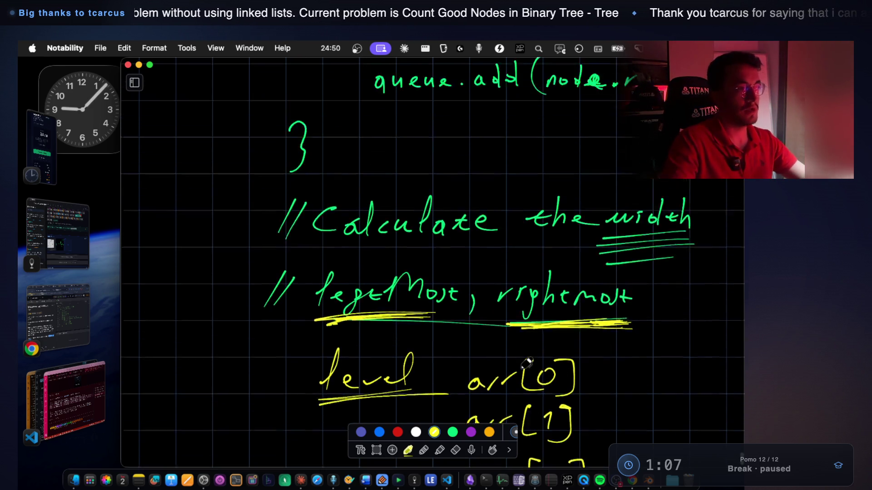
Complete the 2k+1 formula beside the loop's closing brace and switch the ink to green.
scroll(531, 361, "up", 20)
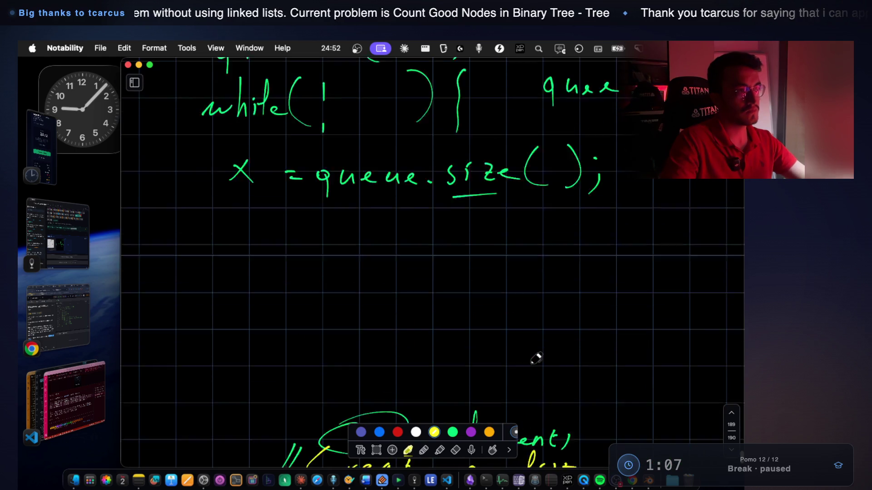
scroll(536, 359, "down", 15)
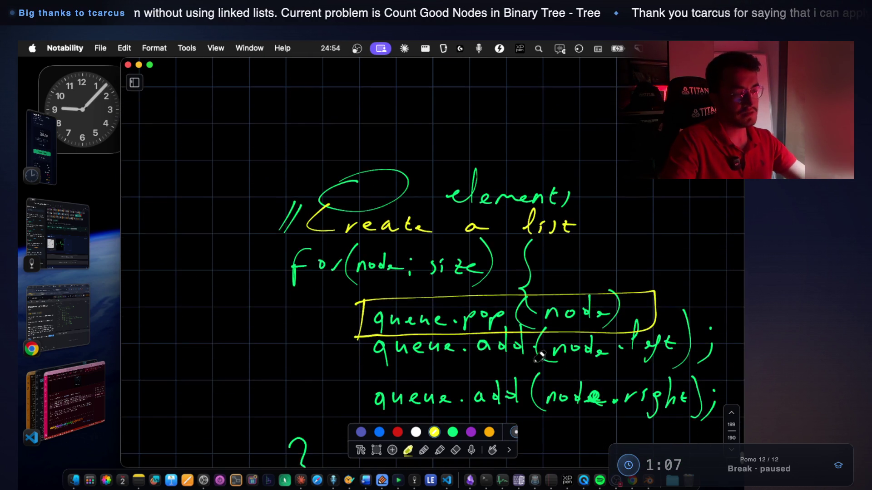
scroll(538, 359, "down", 3)
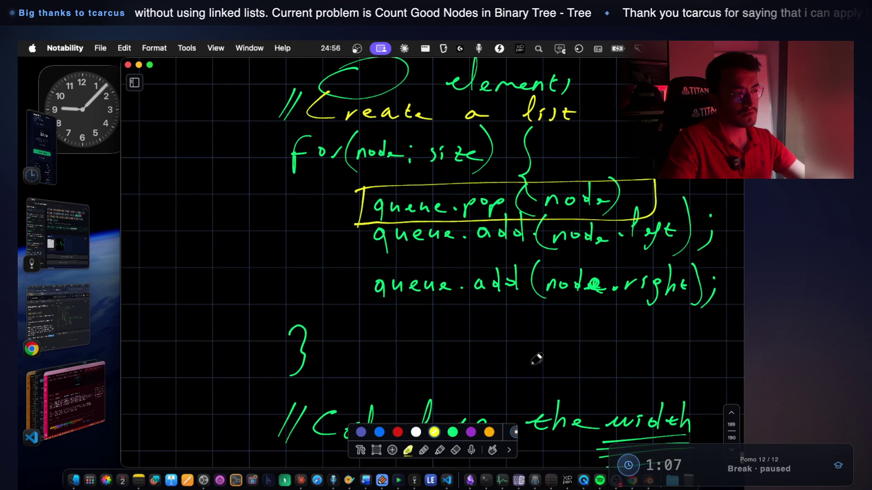
left_click_drag(431, 330, 432, 358)
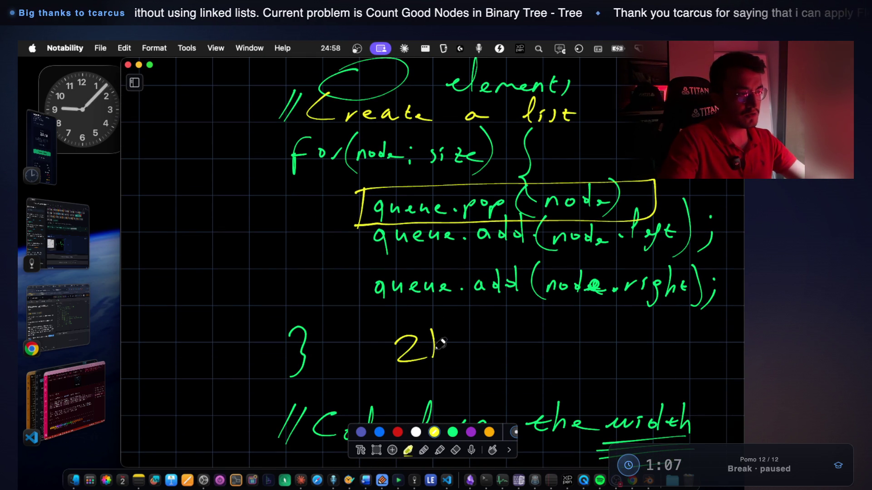
scroll(495, 358, "up", 20)
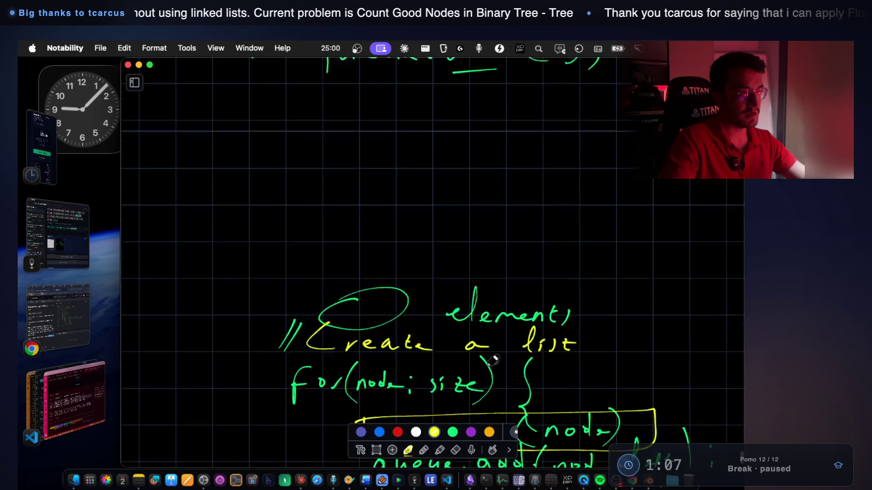
scroll(489, 360, "down", 18)
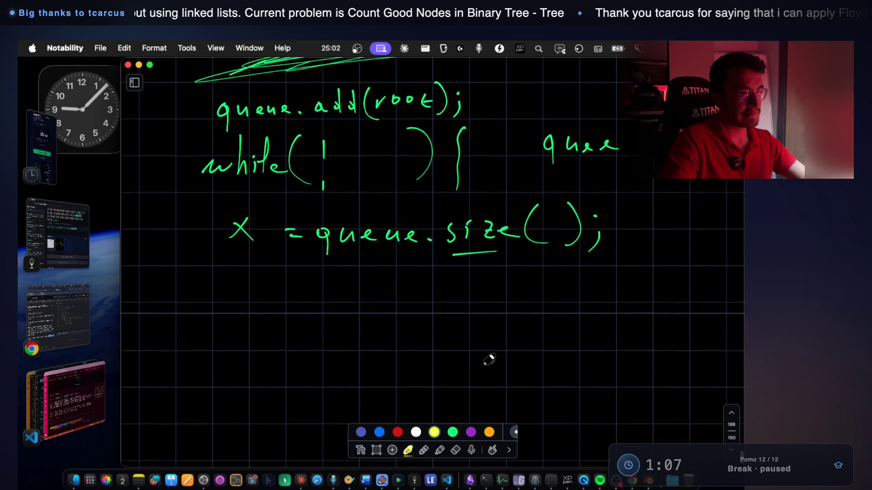
scroll(489, 361, "down", 6)
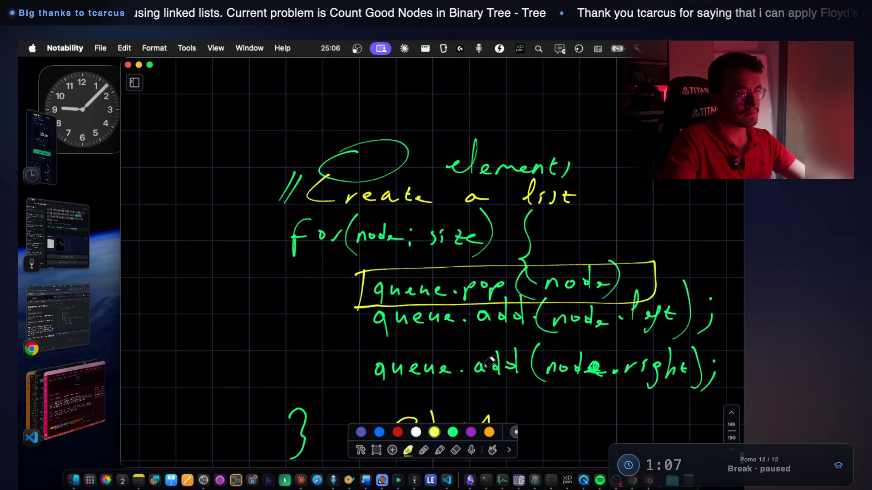
scroll(491, 362, "up", 20)
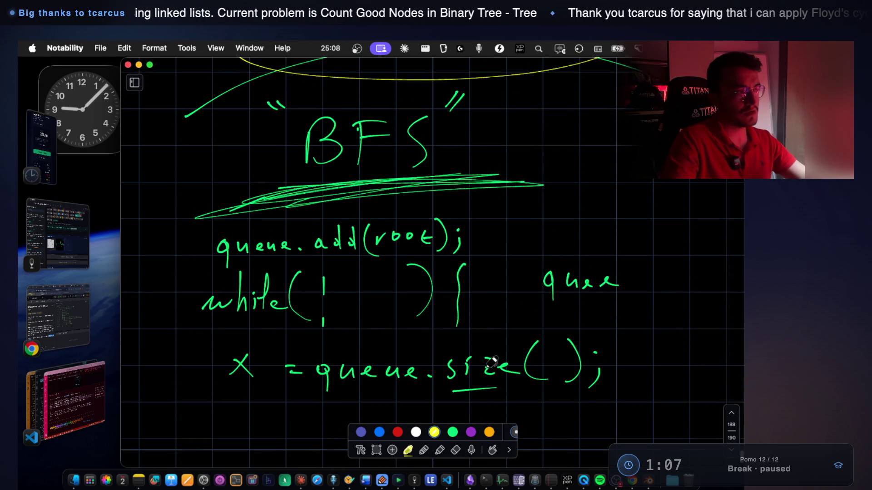
scroll(492, 362, "up", 7)
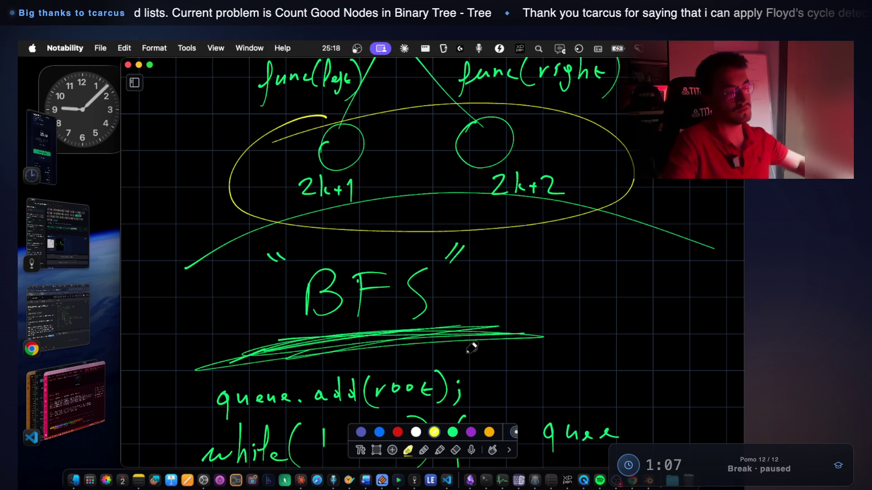
scroll(481, 357, "down", 3)
scroll(462, 350, "down", 5)
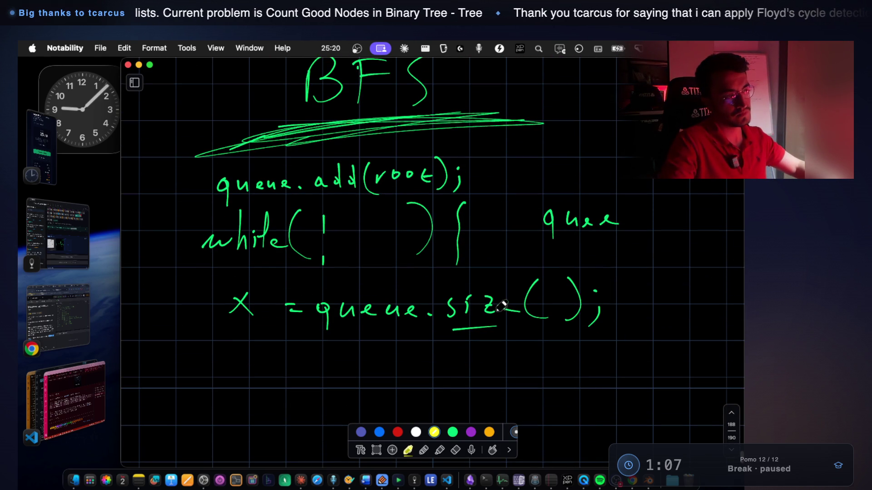
scroll(501, 305, "down", 3)
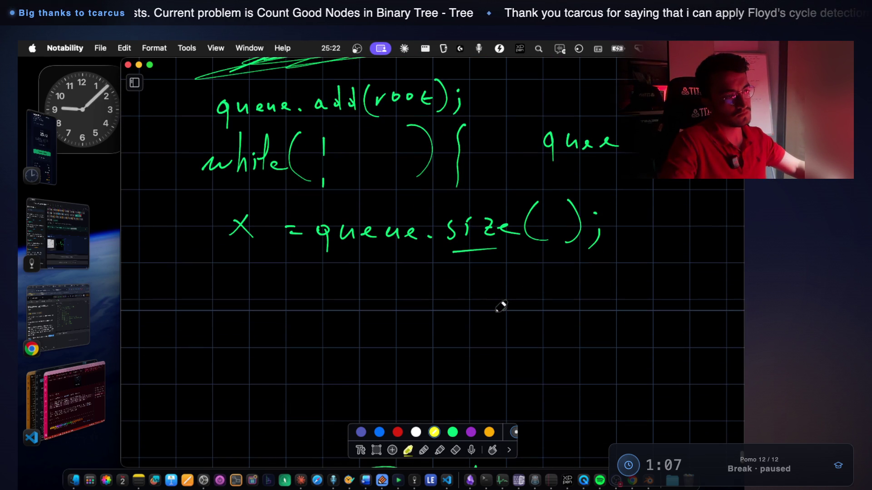
scroll(501, 306, "down", 8)
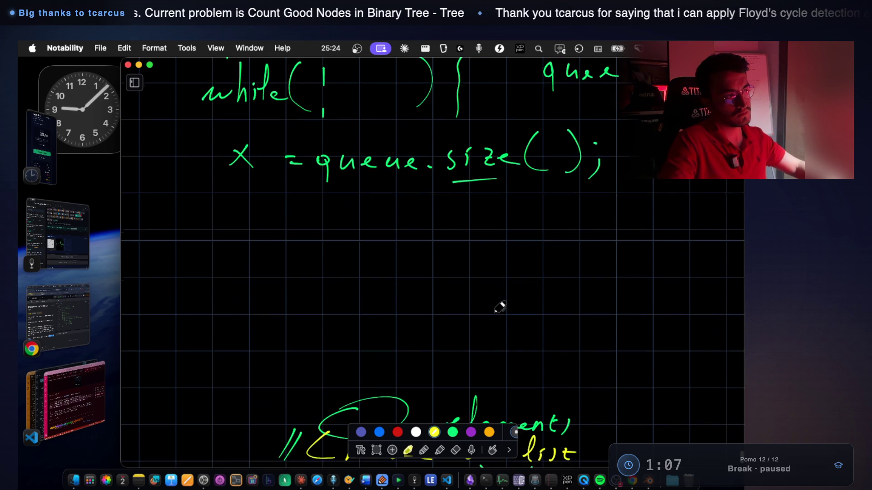
scroll(500, 308, "down", 5)
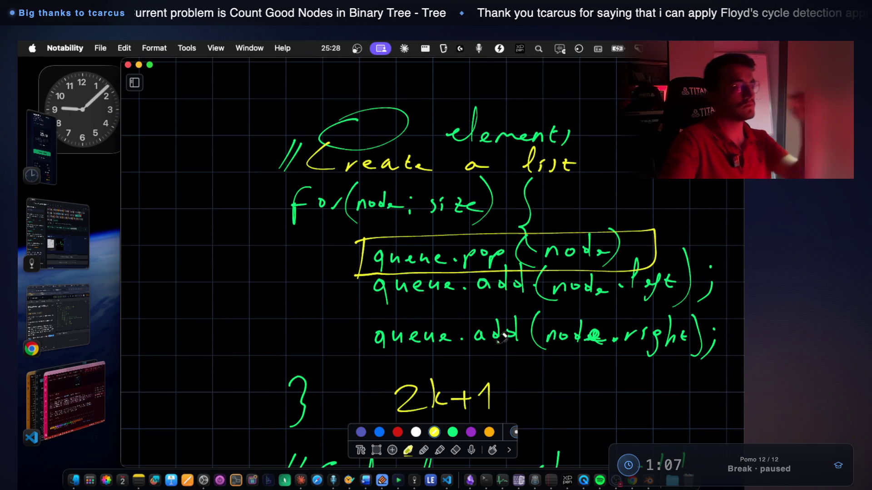
left_click(452, 432)
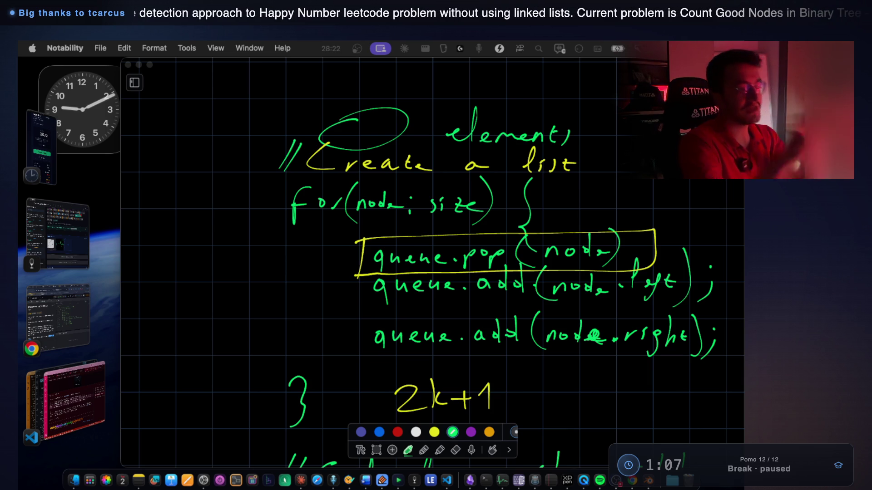
Handwrite a green 'DFS' heading below the level array notes.
scroll(313, 275, "down", 12)
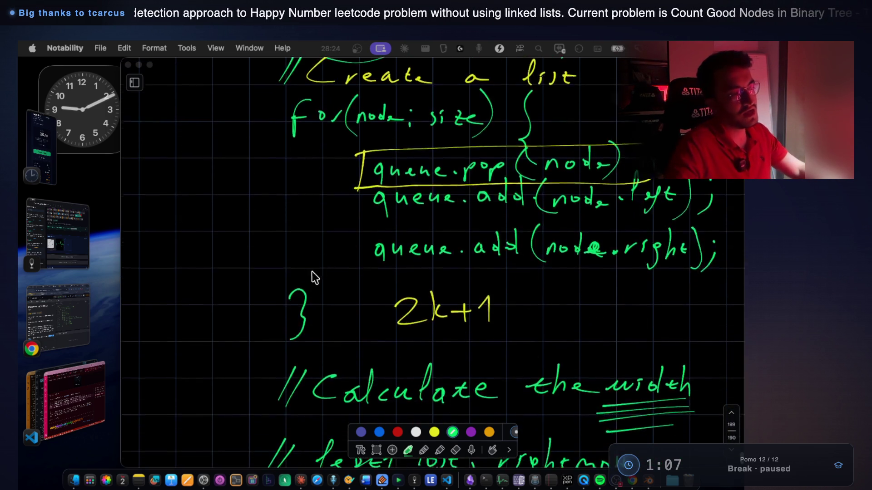
scroll(306, 275, "down", 3)
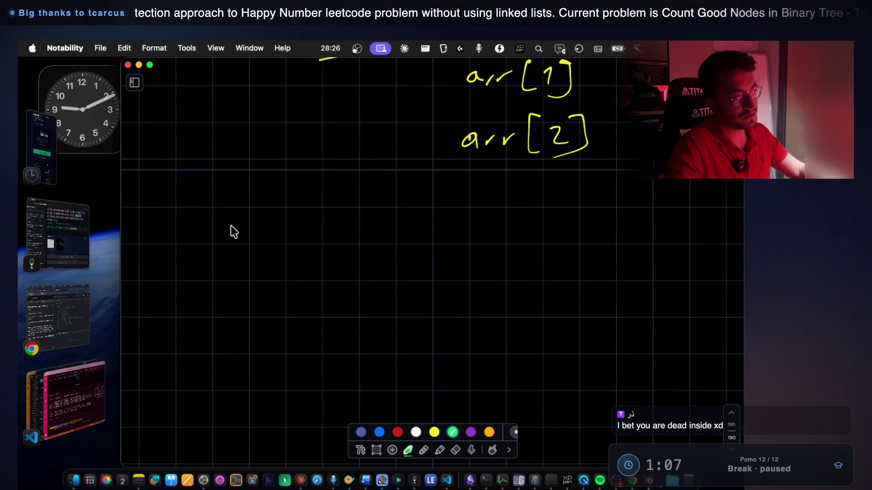
mouse_move(196, 201)
left_mouse_down()
mouse_move(194, 245)
mouse_move(199, 238)
left_mouse_up()
left_click(233, 204)
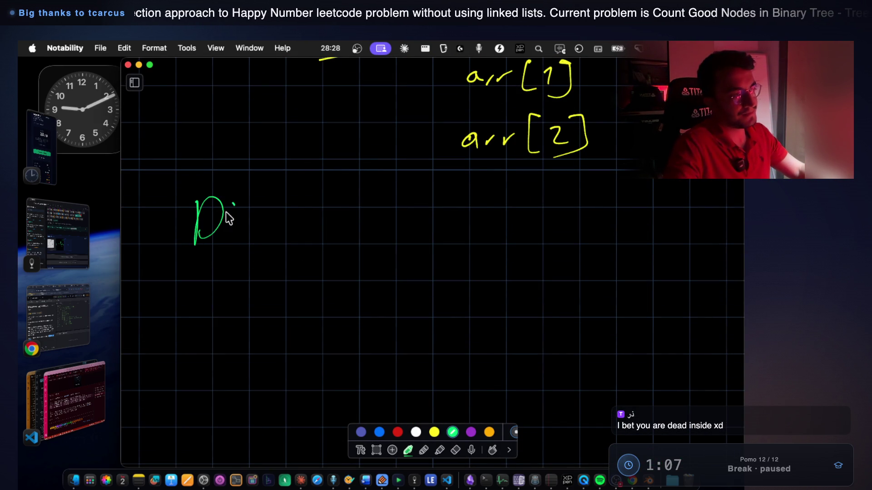
left_click_drag(277, 198, 251, 245)
Write 'func(left,' and 'func(right,' on two lines beneath DFS.
scroll(227, 216, "down", 2)
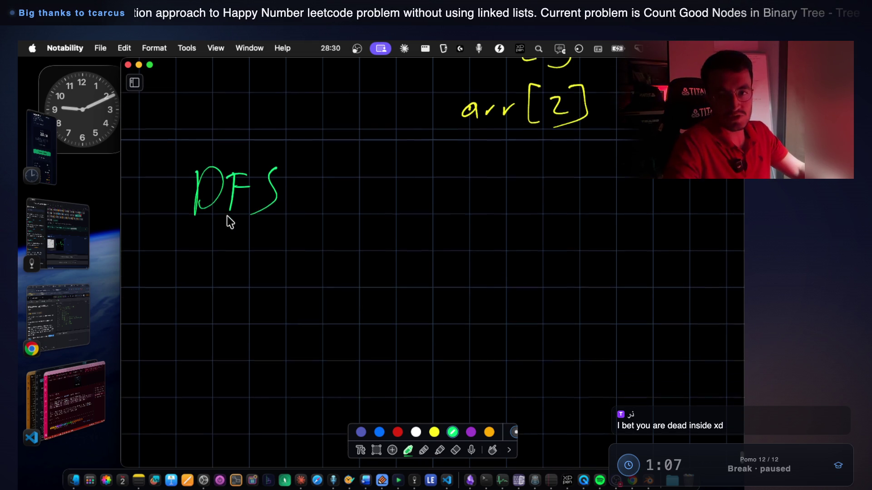
scroll(227, 216, "down", 1)
mouse_move(286, 248)
left_mouse_down()
mouse_move(300, 235)
mouse_move(385, 230)
mouse_move(391, 262)
left_mouse_up()
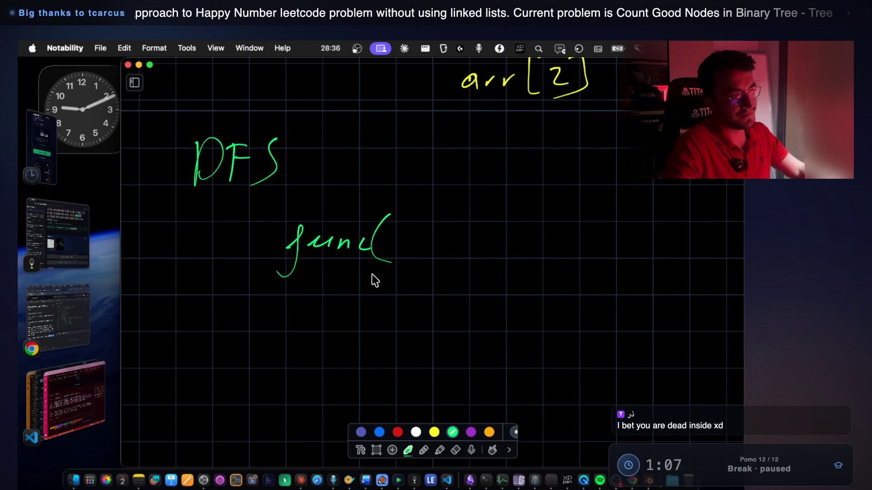
left_click_drag(416, 213, 459, 250)
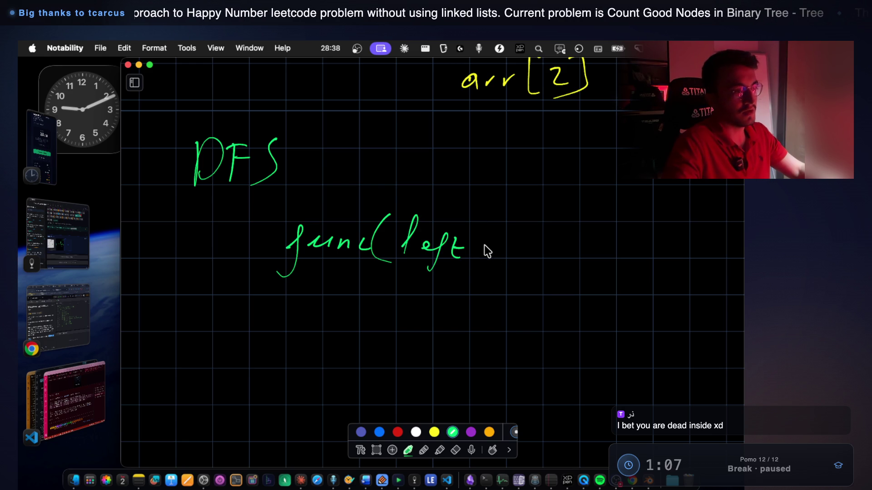
left_click_drag(293, 302, 276, 344)
mouse_move(280, 327)
left_mouse_down()
mouse_move(369, 308)
mouse_move(393, 326)
mouse_move(426, 319)
mouse_move(454, 338)
left_mouse_up()
left_click_drag(466, 309, 475, 338)
left_click_drag(490, 318, 481, 340)
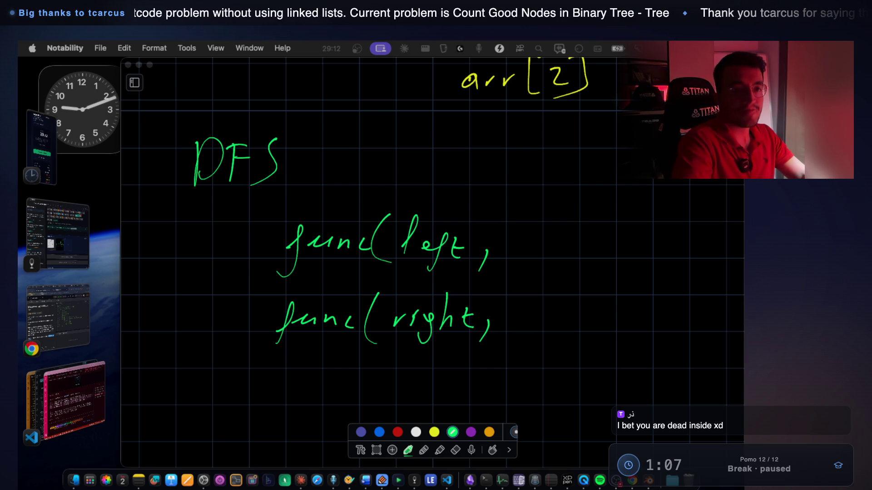
Scroll back up to the for loop with the boxed queue.pop(node) and queue.add lines.
scroll(461, 227, "up", 5)
scroll(460, 227, "up", 8)
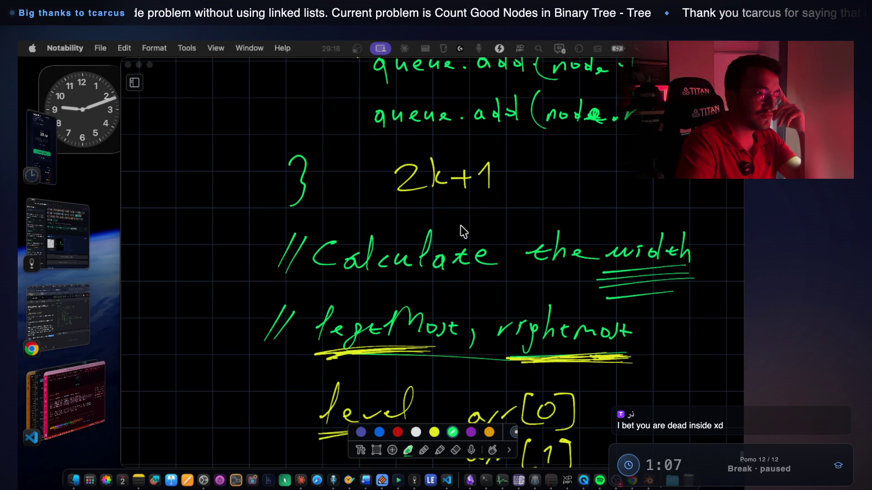
scroll(461, 225, "up", 5)
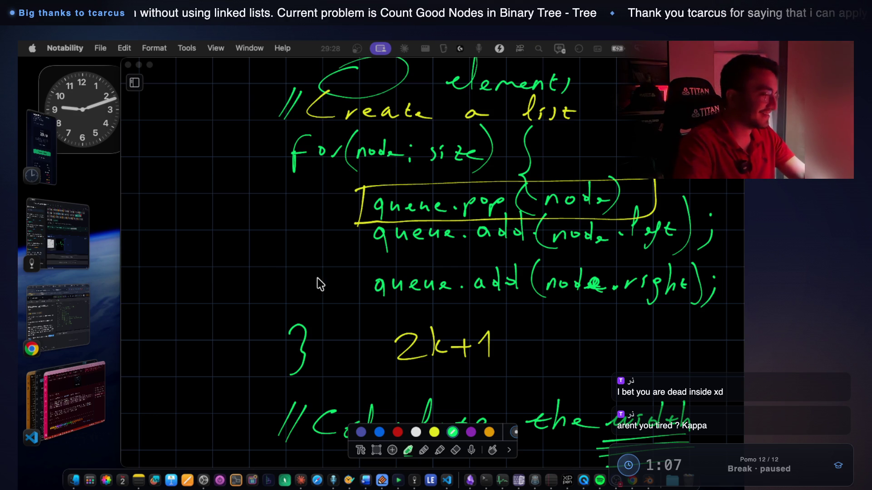
scroll(364, 260, "up", 5)
scroll(368, 265, "down", 3)
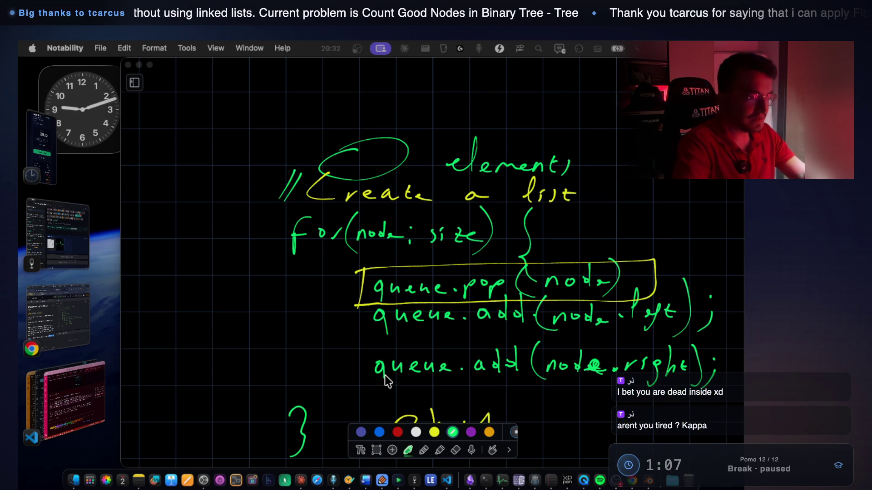
Bring up Notes With Audio And Video, close the OBS status overlay, and view the Marks list.
left_click(414, 480)
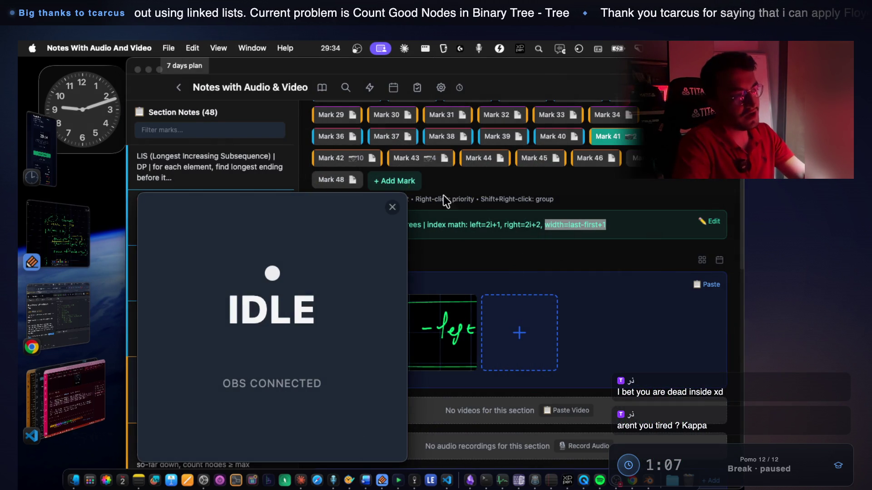
left_click(392, 207)
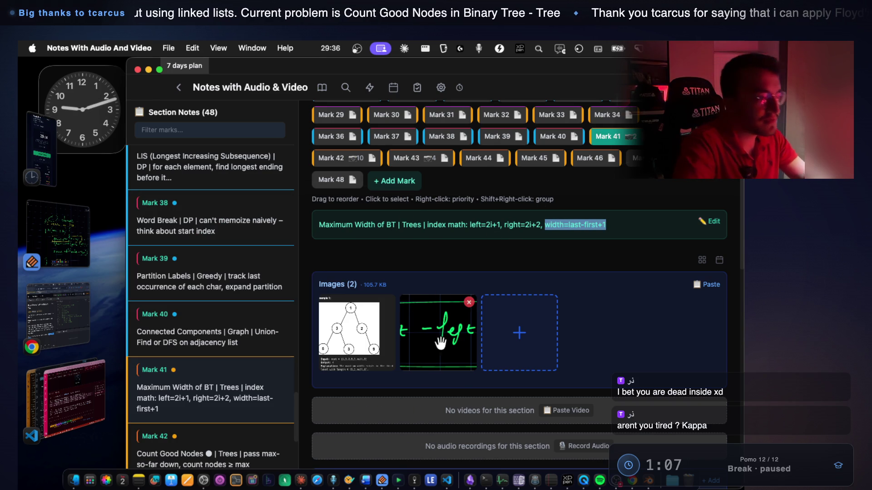
scroll(468, 309, "up", 5)
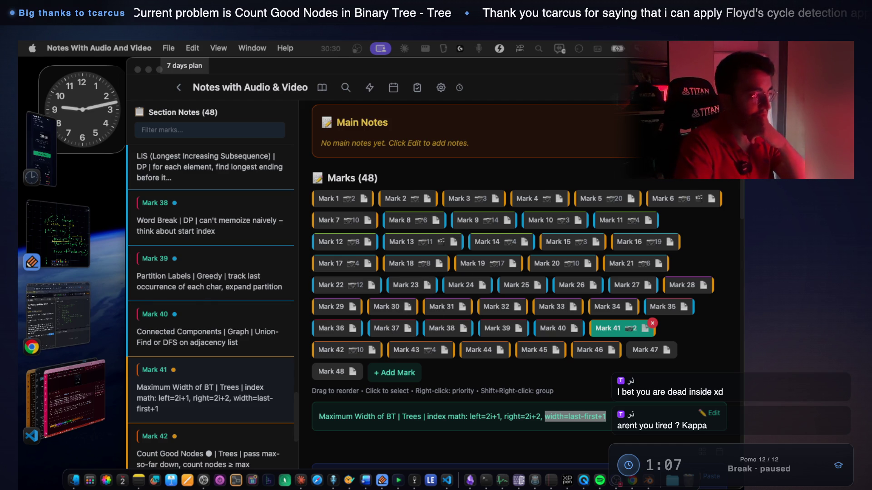
left_click(73, 399)
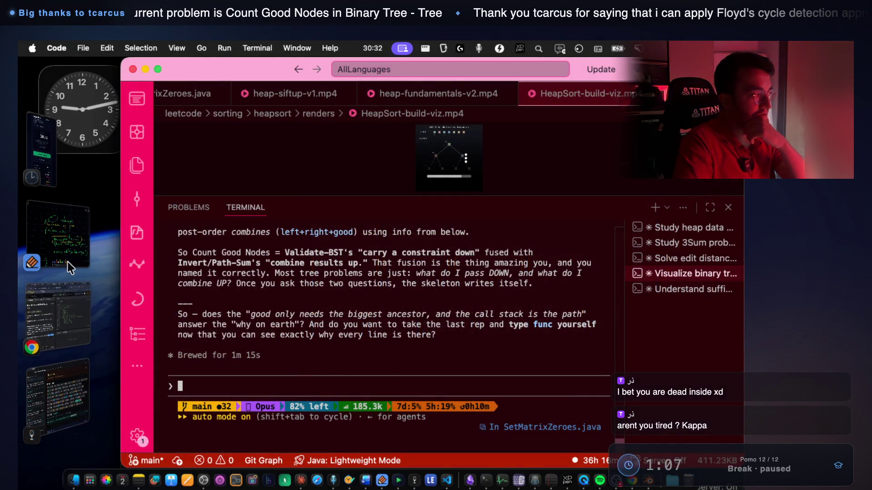
Open a new VS Code terminal and launch Claude Code with 'claude'.
left_click(68, 252)
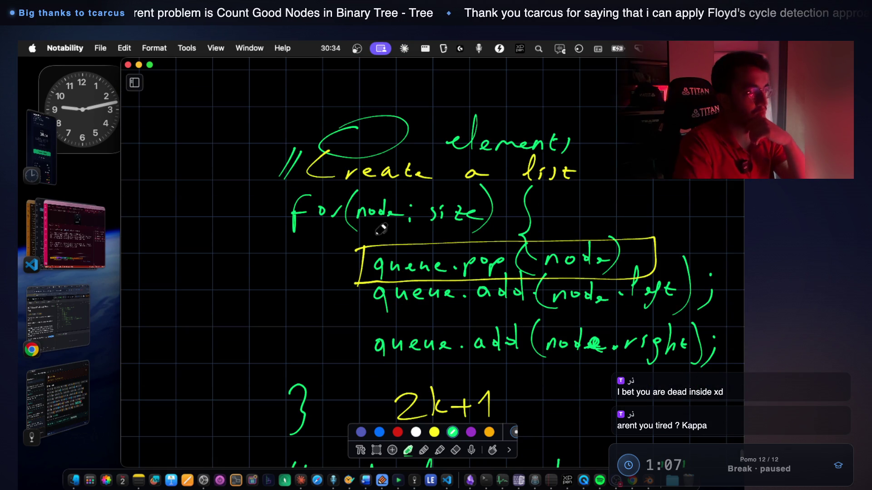
left_click(68, 236)
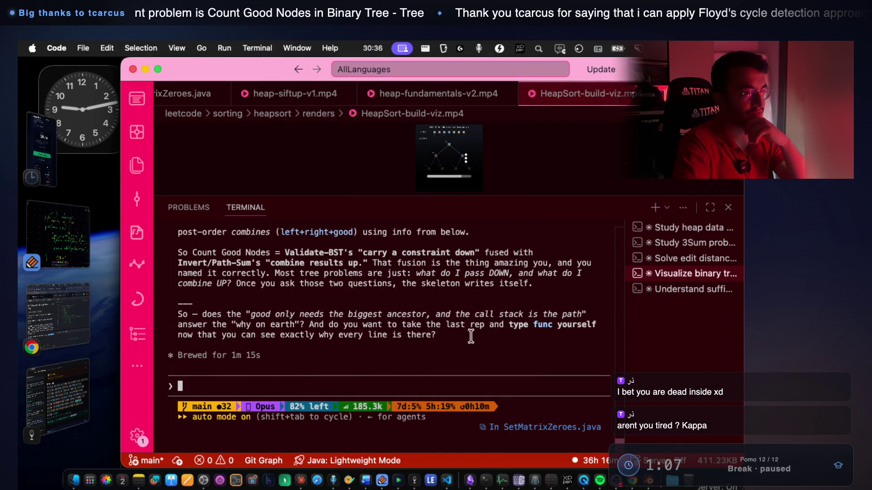
left_click(654, 208)
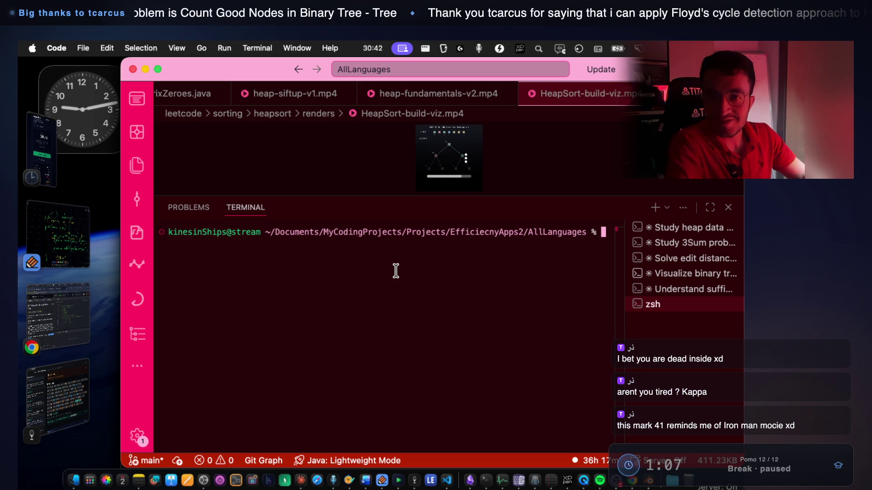
type("claude")
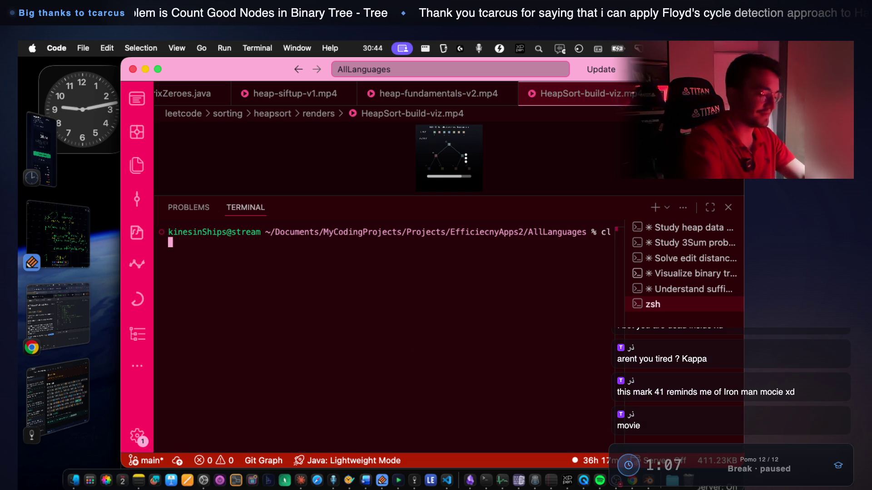
key("Return")
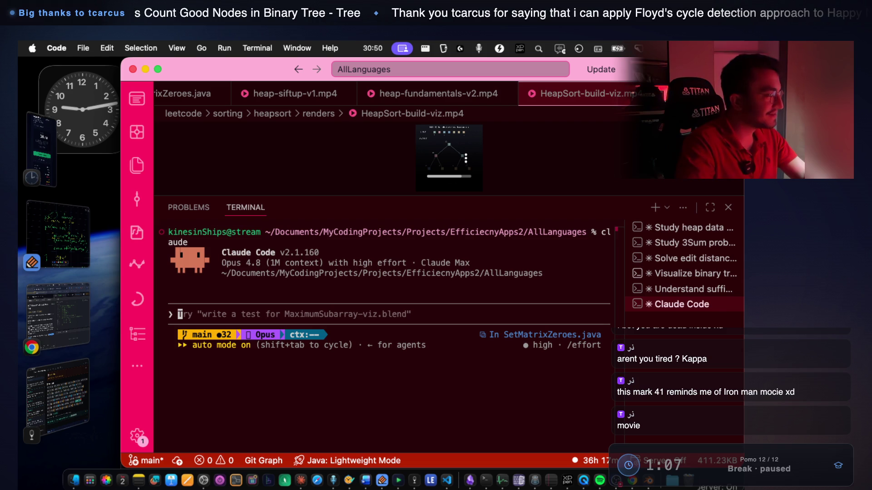
Return to Notes With Audio And Video showing Mark 41's Maximum Width of BT note.
left_click(67, 241)
left_click(66, 318)
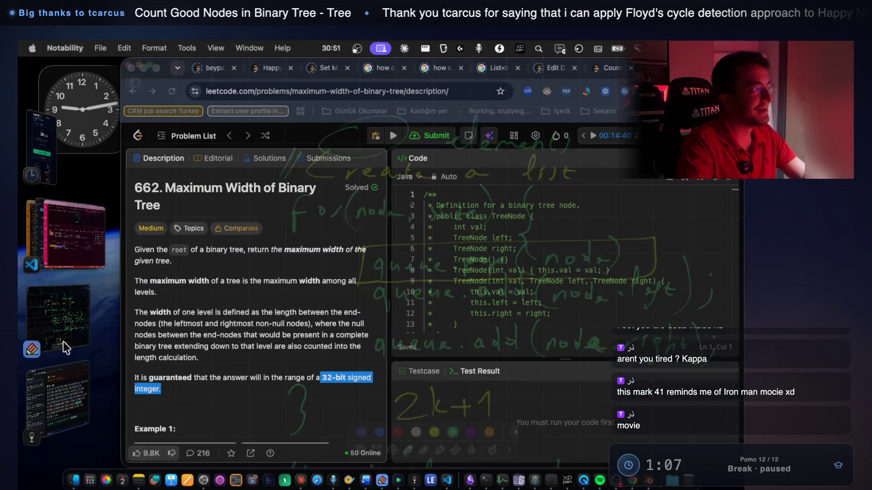
left_click(64, 396)
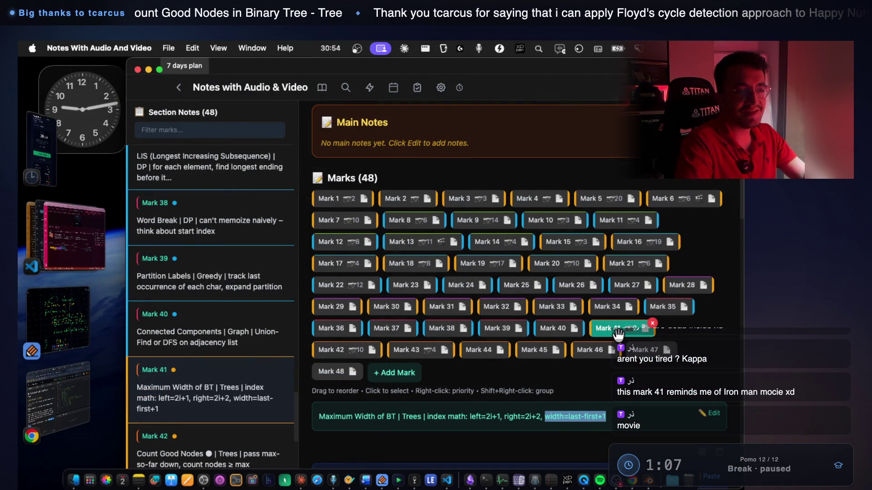
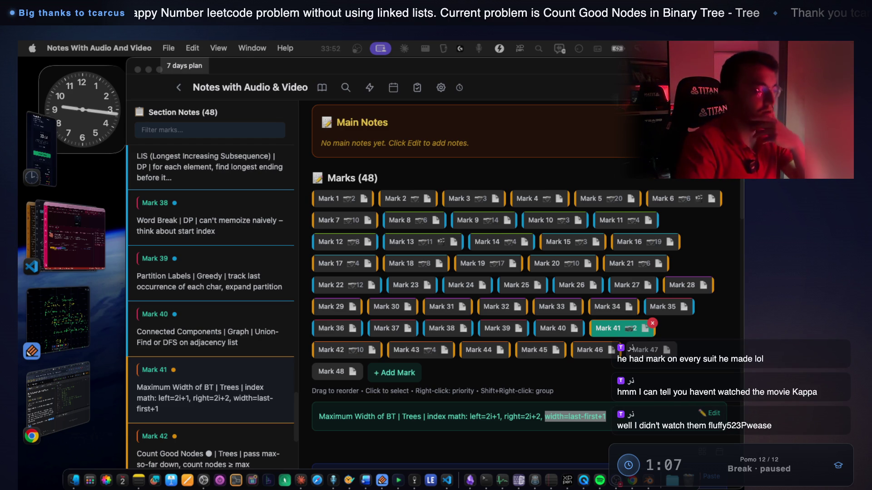
Move past VS Code and the Notes app to show the Notability BFS queue-loop notes beside 2k+1.
left_click(80, 241)
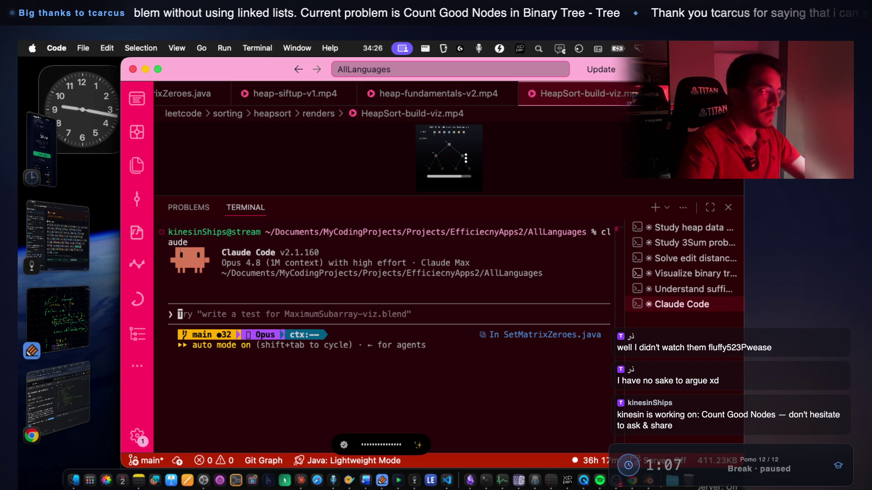
left_click(86, 255)
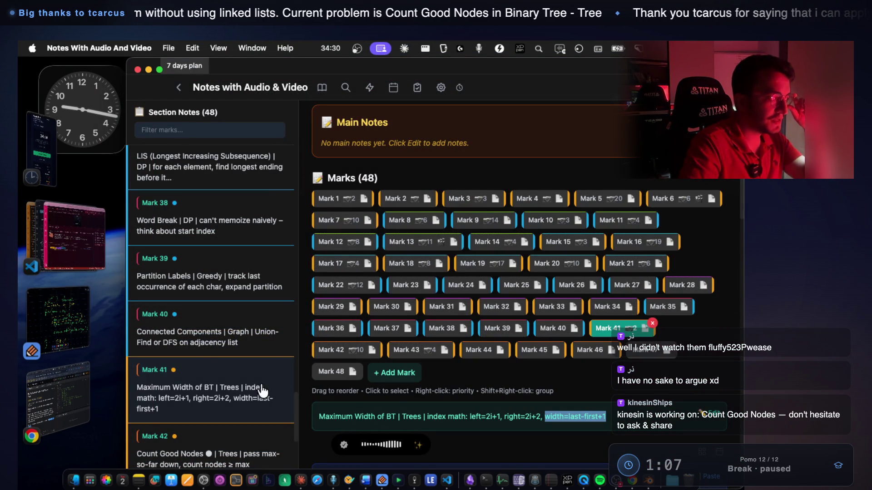
left_click(78, 304)
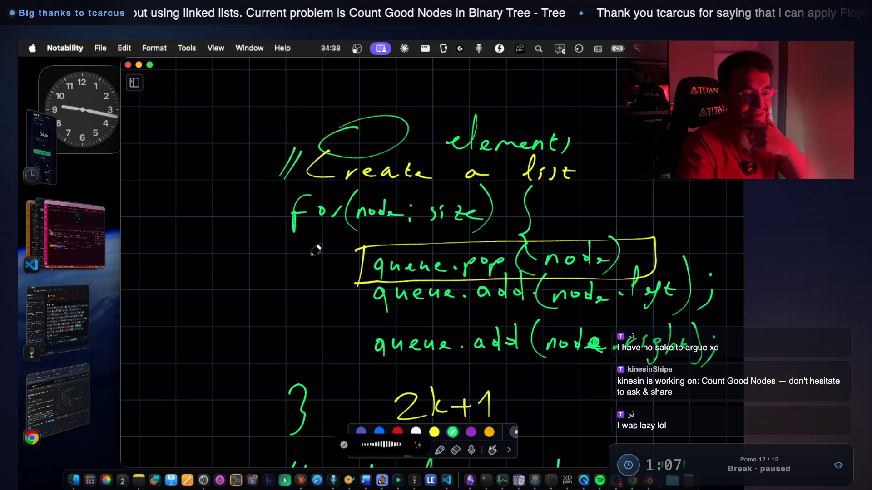
Underline the 2k+1 formula in the notes, undoing an initial circle around it.
scroll(413, 243, "up", 3)
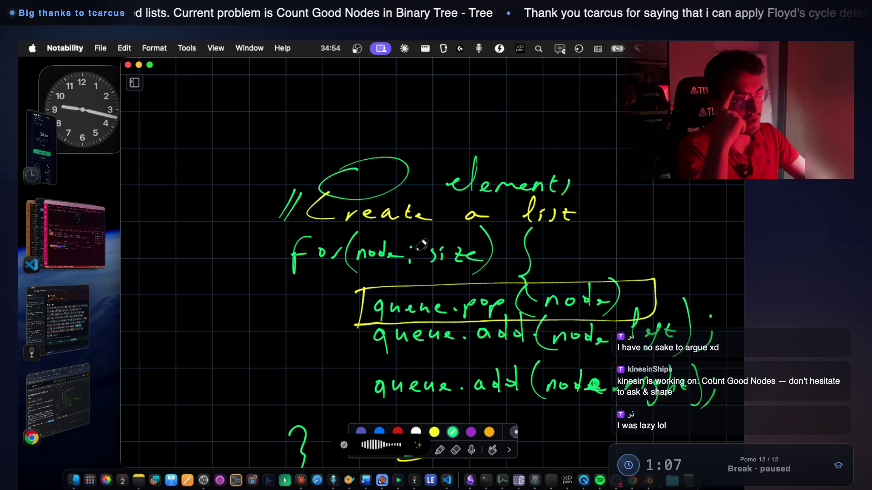
scroll(421, 245, "down", 10)
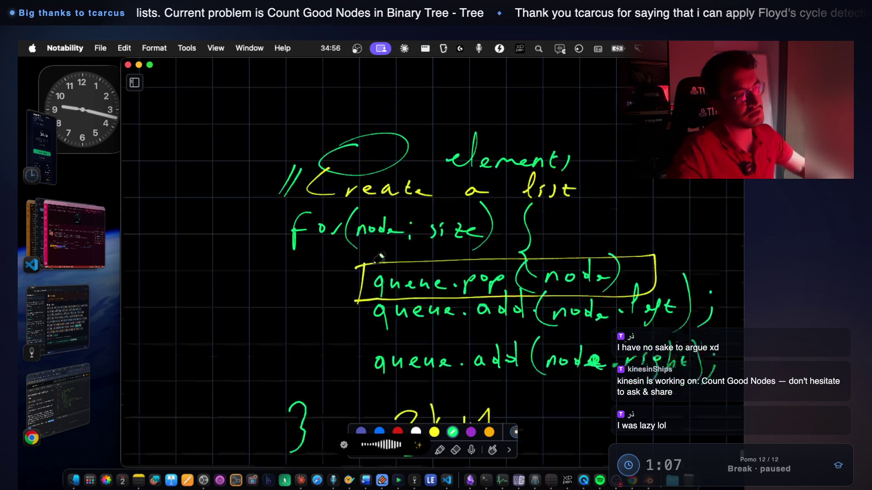
scroll(426, 255, "up", 2)
mouse_move(429, 185)
left_mouse_down()
mouse_move(400, 181)
mouse_move(538, 212)
mouse_move(452, 206)
left_mouse_up()
key("super+z")
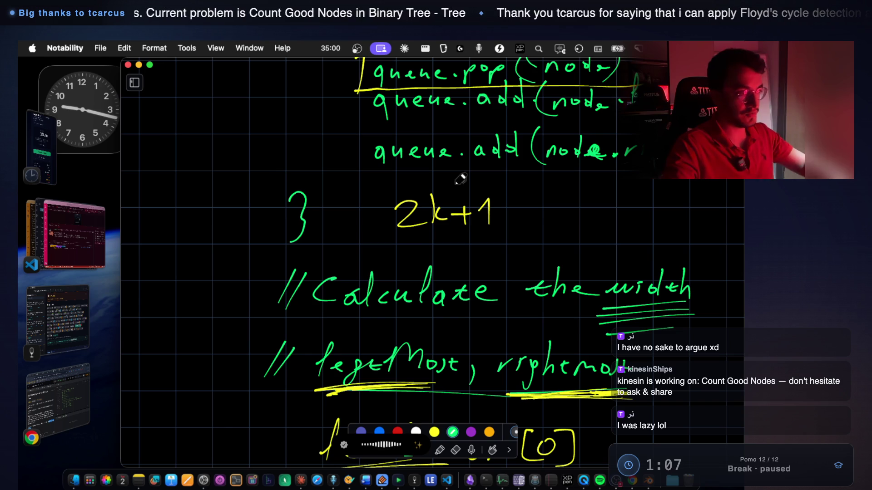
left_click_drag(406, 236, 501, 234)
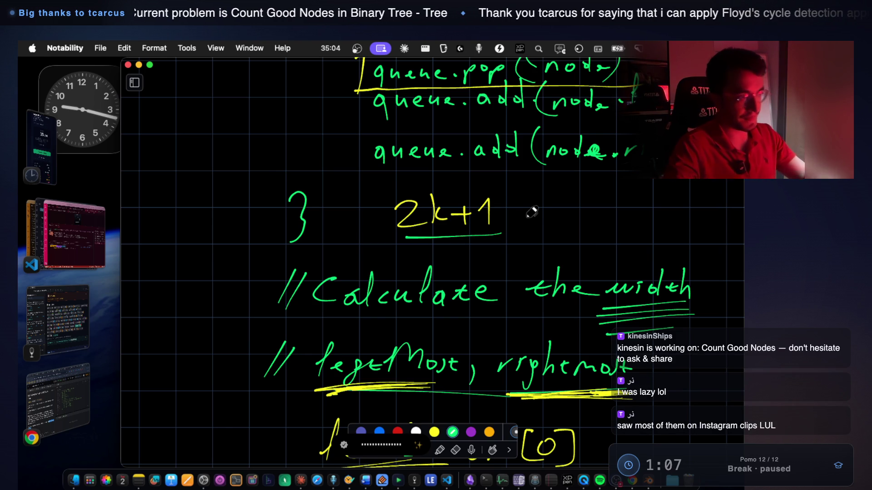
Circle DFS in the handwritten notes.
scroll(517, 246, "down", 5)
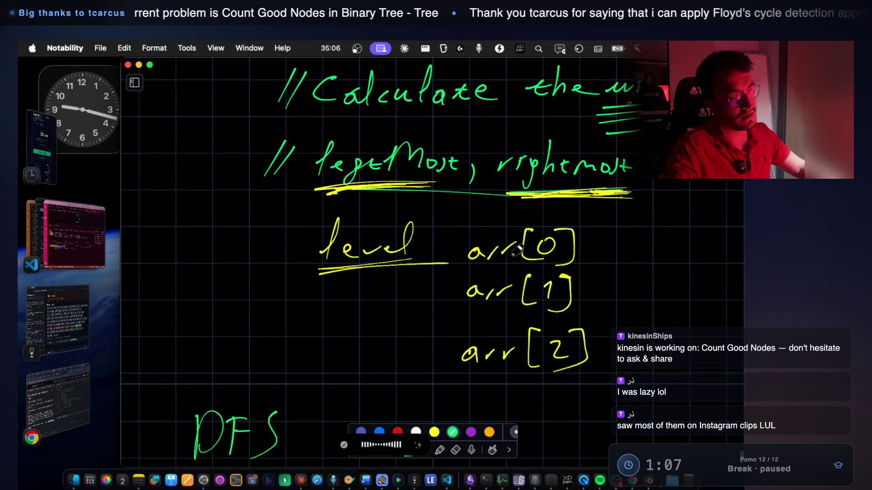
scroll(517, 249, "down", 4)
mouse_move(225, 255)
left_mouse_down()
mouse_move(166, 282)
mouse_move(224, 245)
mouse_move(295, 248)
left_mouse_up()
left_click_drag(267, 325, 326, 315)
scroll(324, 282, "down", 3)
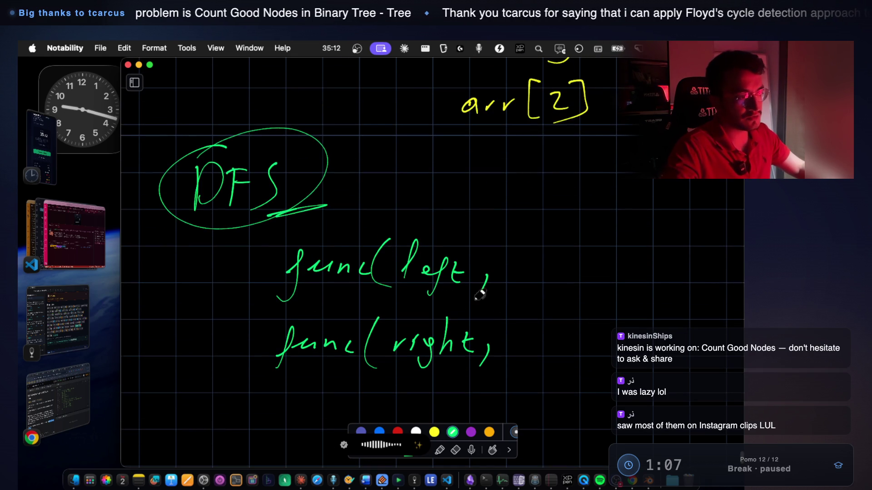
Handwrite 2k+1) after func(left, and 2k+2) after func(right, in the DFS notes.
left_click_drag(507, 253, 528, 278)
left_click_drag(546, 242, 543, 279)
mouse_move(543, 263)
left_mouse_down()
mouse_move(555, 280)
mouse_move(577, 267)
mouse_move(577, 277)
left_mouse_up()
left_click_drag(590, 258, 597, 276)
left_click_drag(614, 236, 614, 282)
mouse_move(513, 327)
left_mouse_down()
mouse_move(543, 351)
mouse_move(565, 353)
mouse_move(593, 335)
mouse_move(582, 350)
left_mouse_up()
left_click_drag(593, 328, 621, 350)
left_click_drag(636, 305, 641, 358)
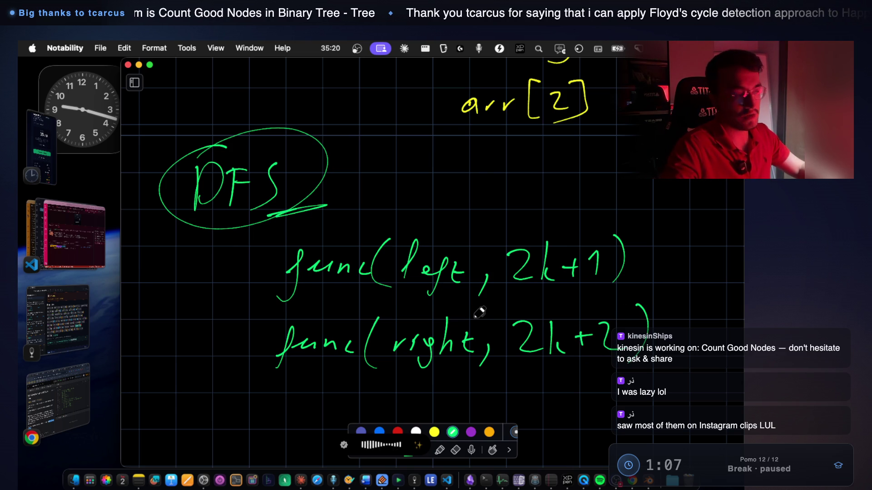
Scroll back up the notes and return to the VS Code Claude Code terminal.
scroll(481, 312, "up", 10)
scroll(482, 312, "up", 10)
scroll(481, 308, "up", 5)
left_click(81, 241)
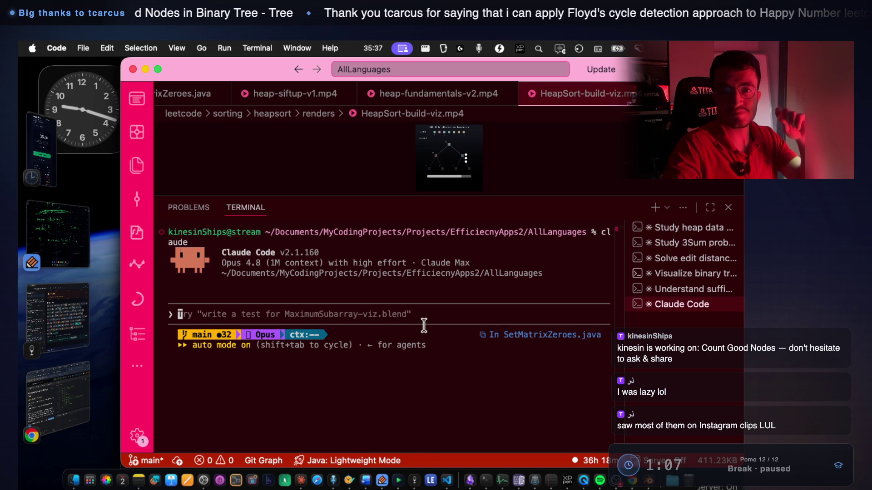
Submit the tutor-mode prompt and highlight the 2i+1 / 2i+2 and siftDown references in the reply.
key("Return")
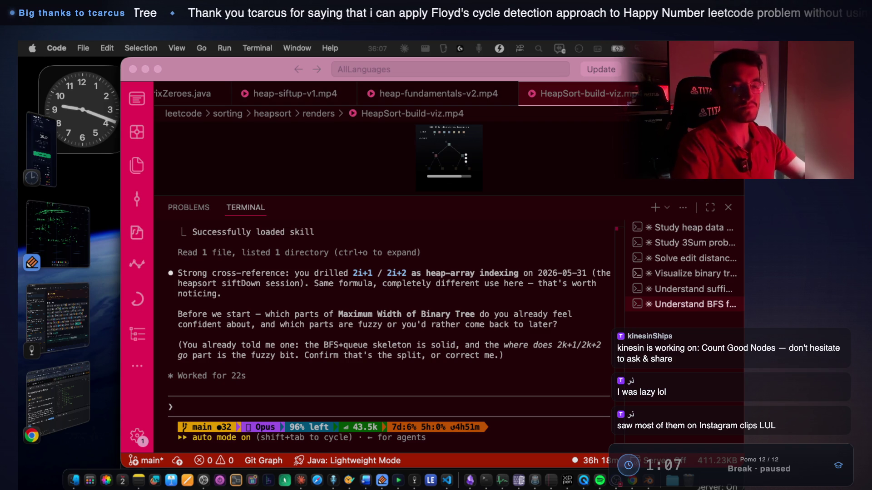
scroll(437, 371, "up", 3)
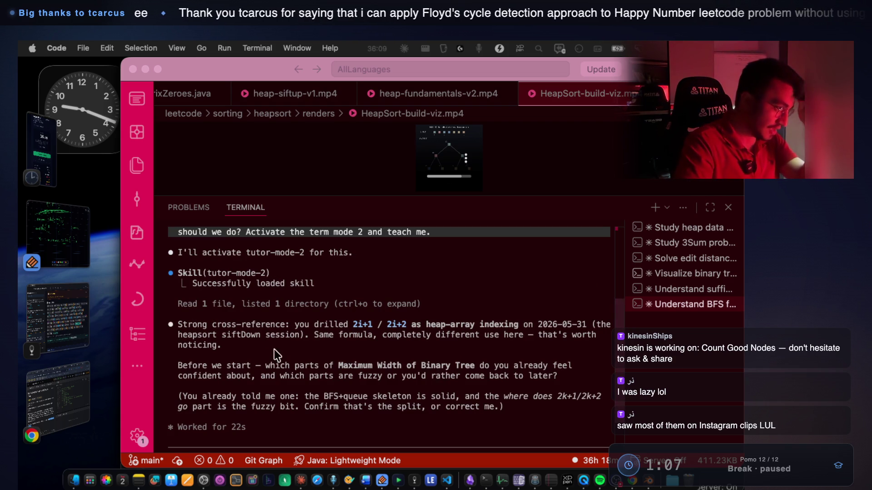
left_click(245, 325)
left_click_drag(354, 325, 583, 326)
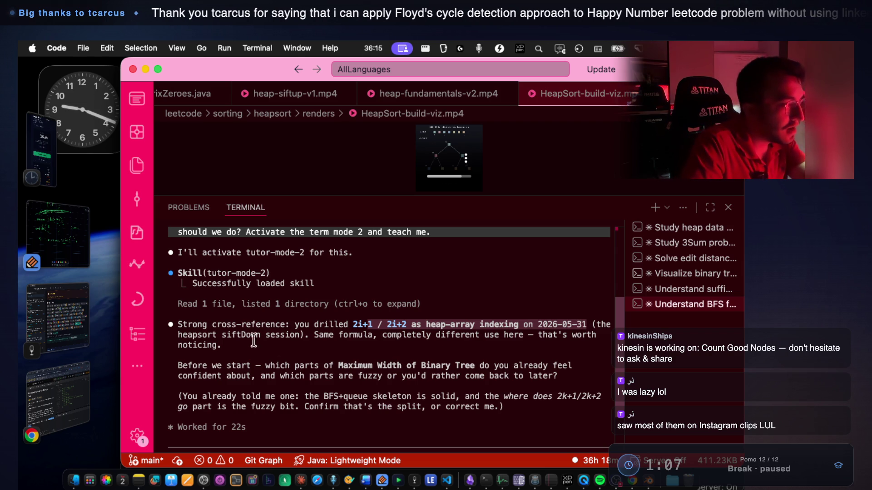
left_click(229, 338)
left_click_drag(246, 335, 401, 335)
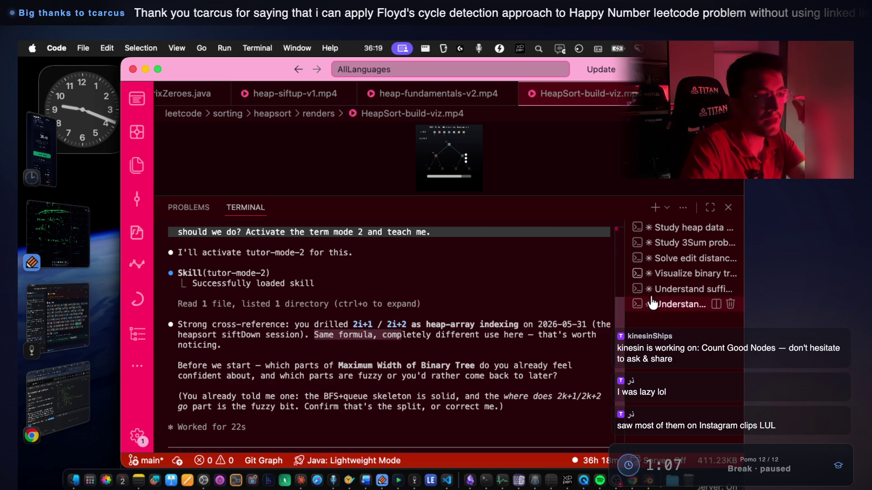
Open the 'Understand sufficient statistic' session and scroll up through its greedy-proof explanation.
left_click(653, 303)
scroll(356, 356, "up", 5)
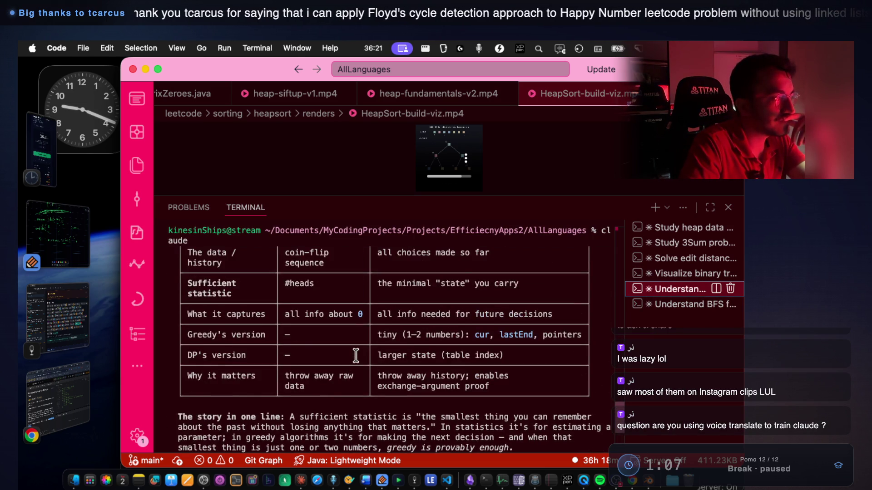
scroll(356, 355, "up", 3)
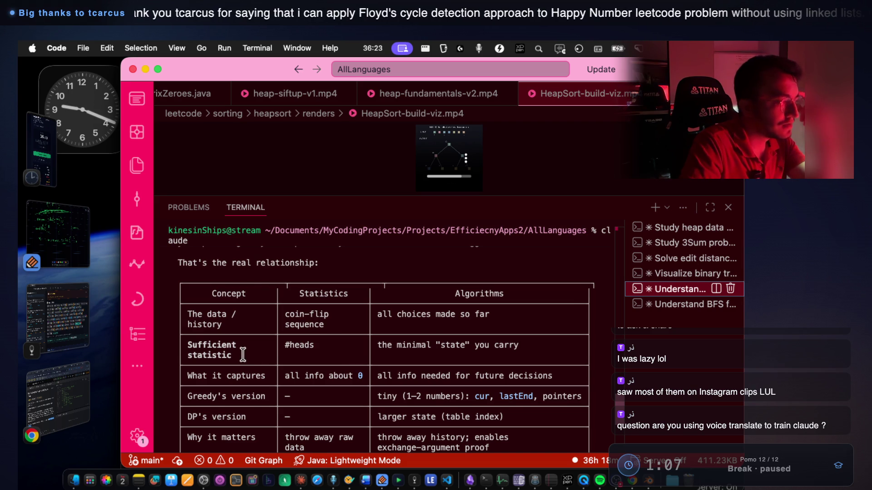
scroll(243, 354, "up", 8)
scroll(243, 353, "up", 8)
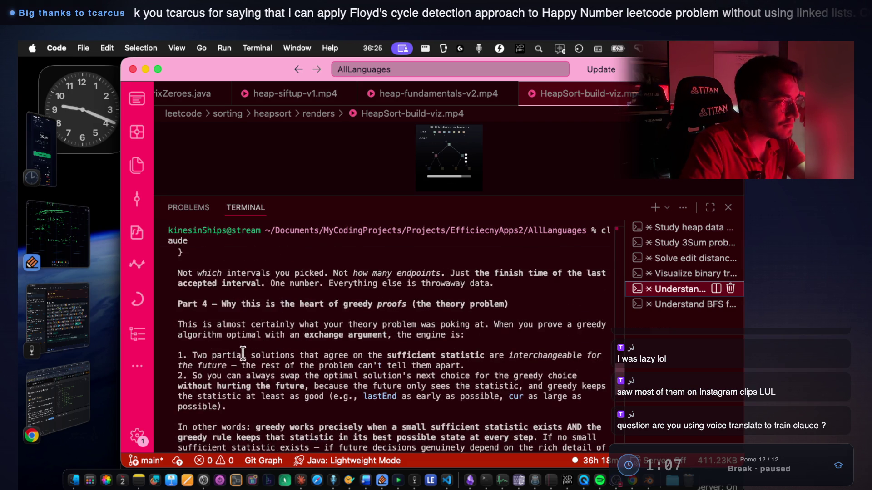
scroll(243, 353, "up", 7)
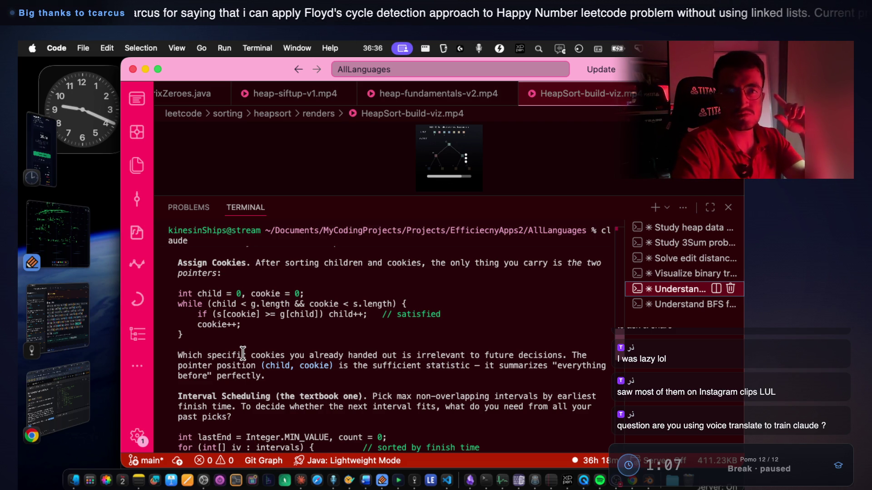
Check VoiceInk's transcription history, then return to VS Code.
scroll(243, 354, "down", 10)
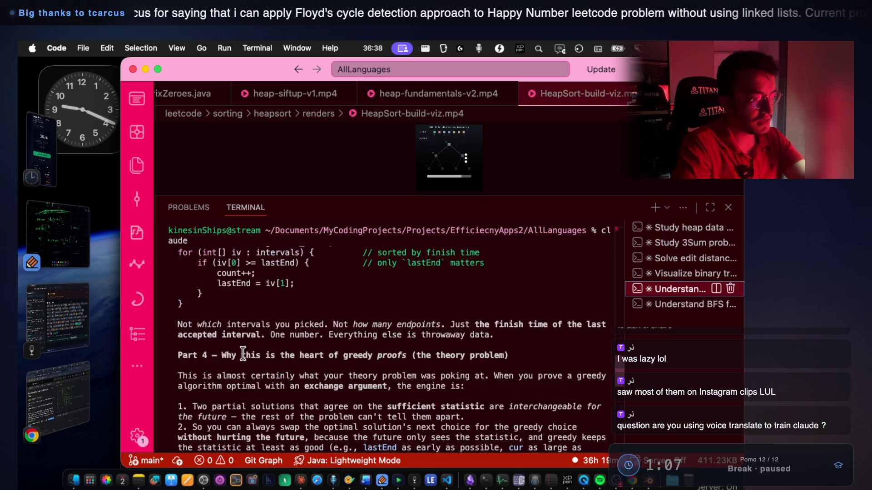
scroll(243, 353, "down", 7)
left_click(331, 485)
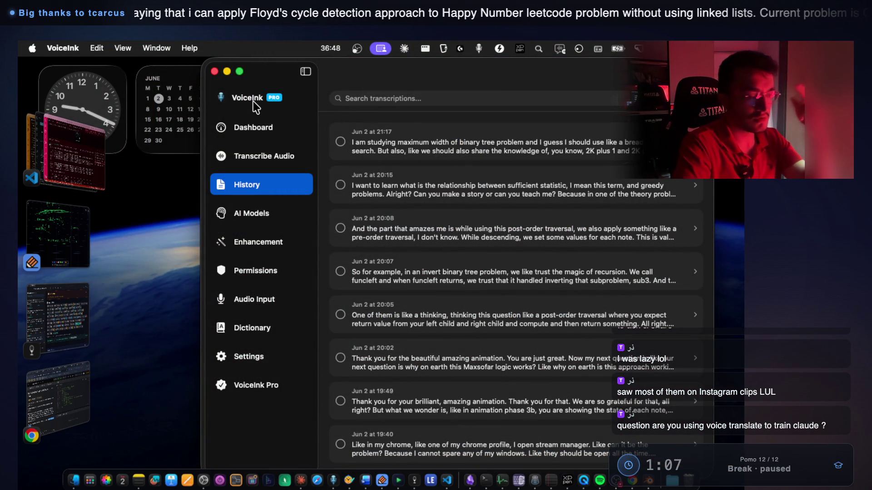
left_click(80, 170)
Review the sufficient-statistic reply, then start voice dictation for a new prompt.
scroll(426, 320, "up", 2)
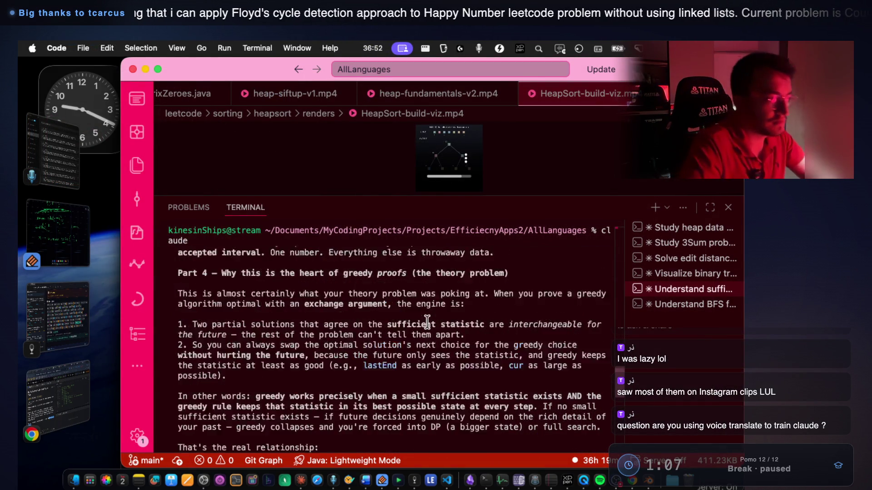
scroll(427, 321, "up", 6)
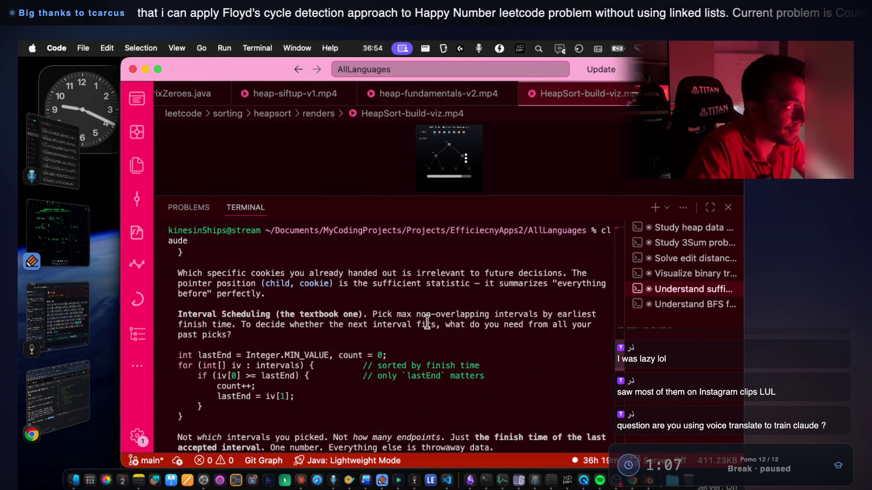
scroll(427, 320, "up", 10)
scroll(427, 320, "up", 10)
scroll(427, 322, "up", 3)
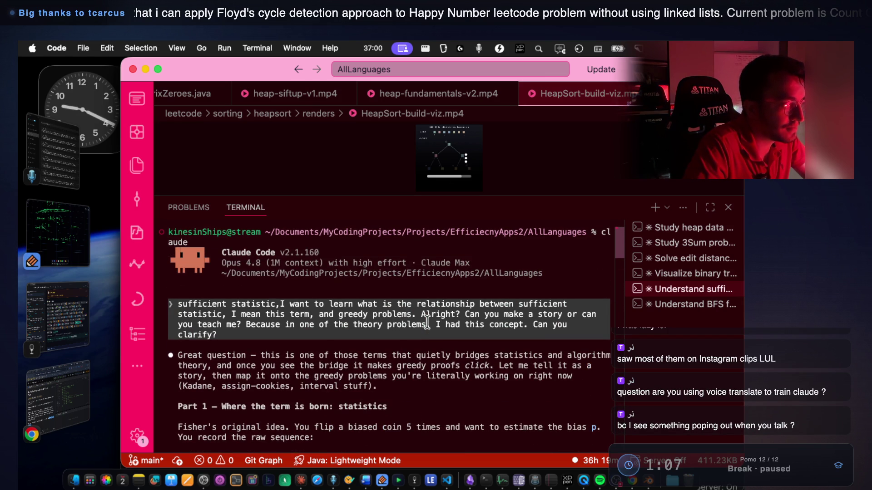
scroll(427, 323, "down", 20)
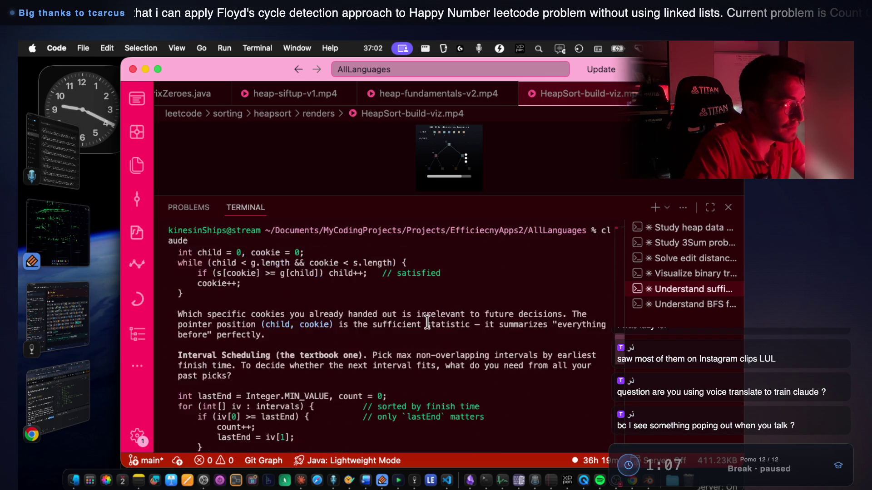
key("fn")
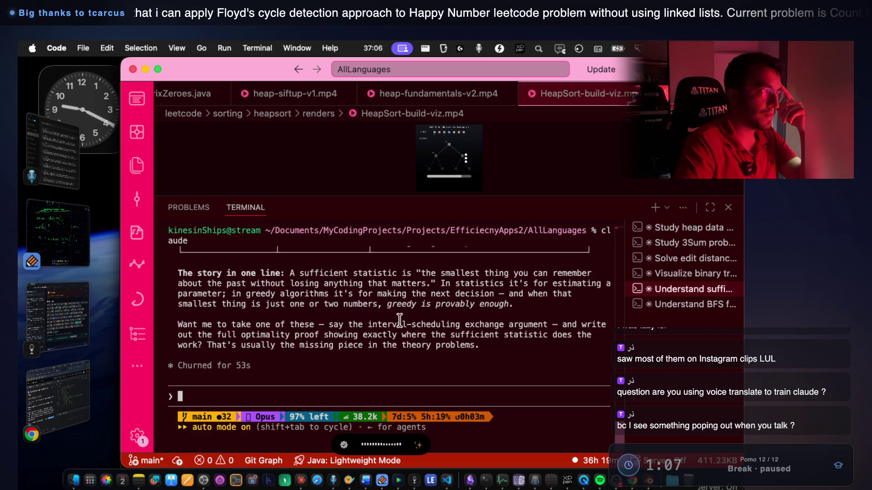
Show the project's file tree in the explorer.
left_click(137, 165)
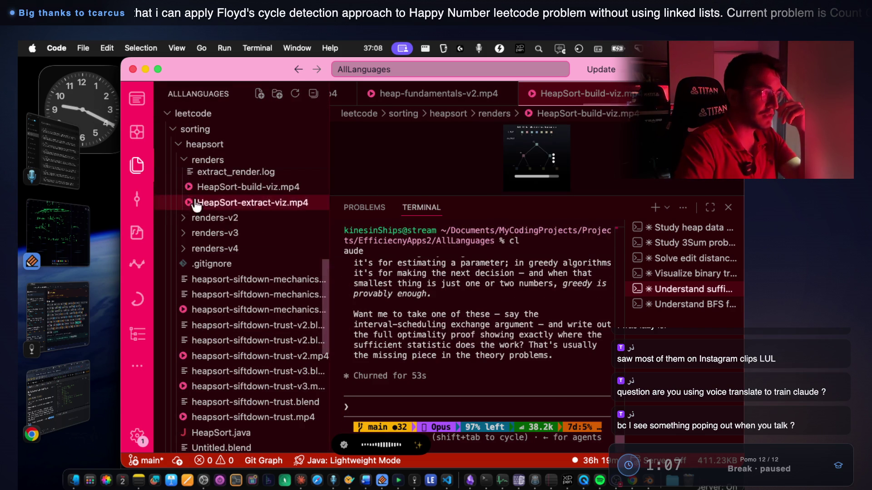
scroll(189, 202, "up", 10)
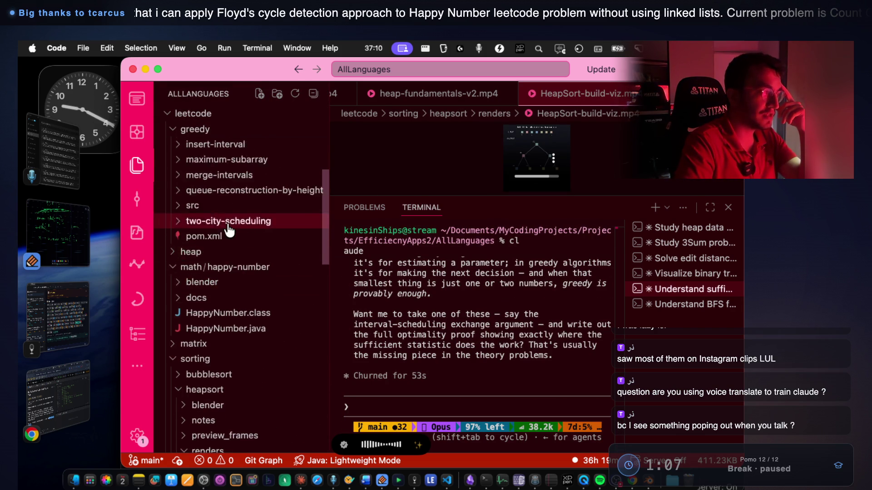
scroll(228, 232, "up", 6)
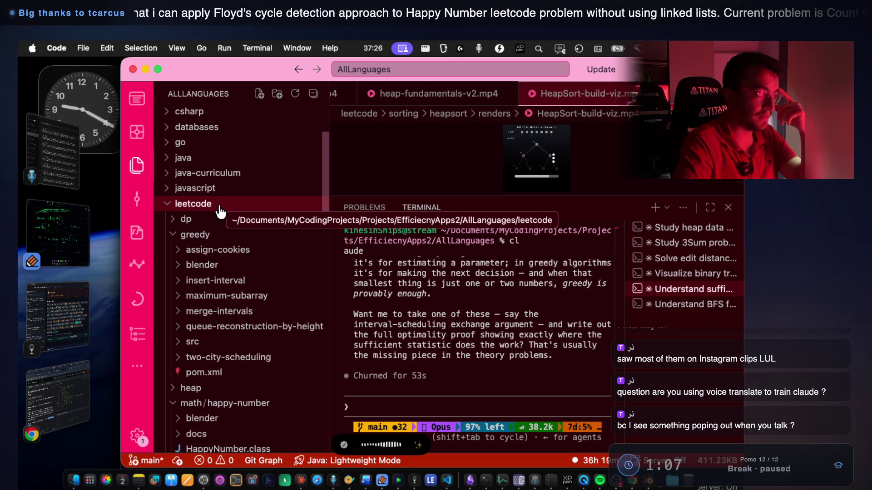
Send the request to save the sufficient-statistic study as a markdown to-do, then open 'Visualize binary tree'.
left_click(505, 370)
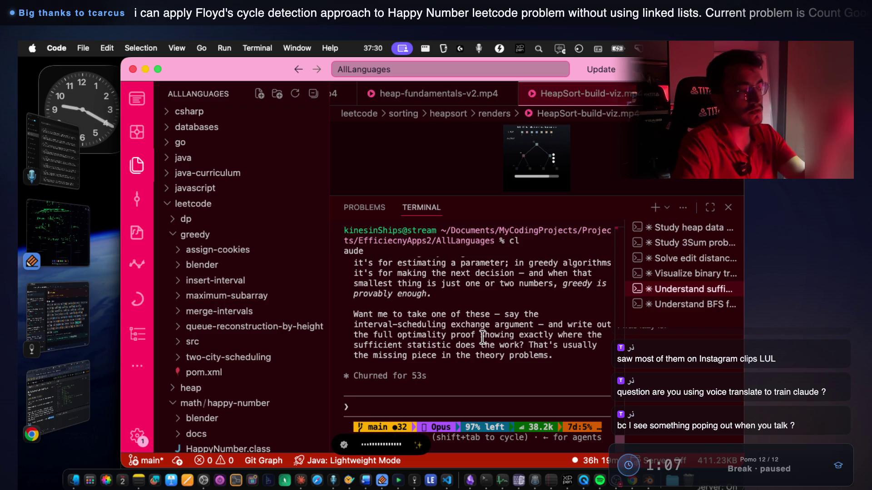
scroll(482, 337, "up", 5)
scroll(483, 337, "up", 2)
scroll(482, 337, "down", 10)
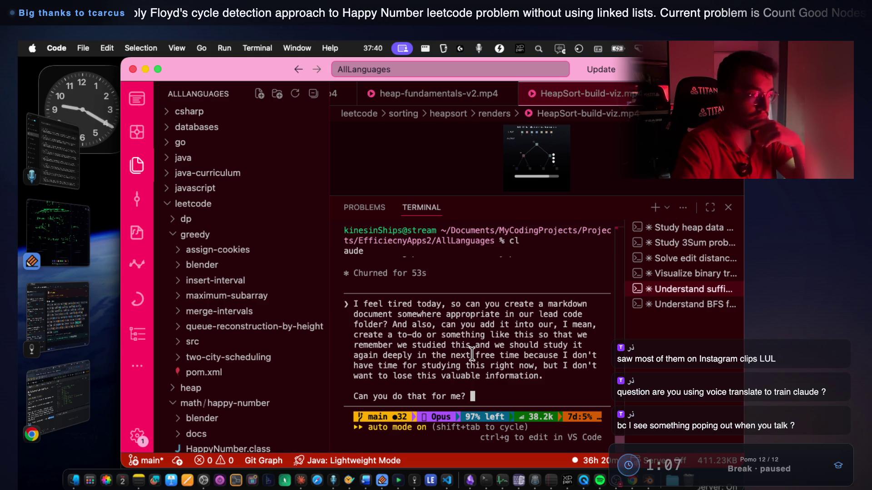
key("Return")
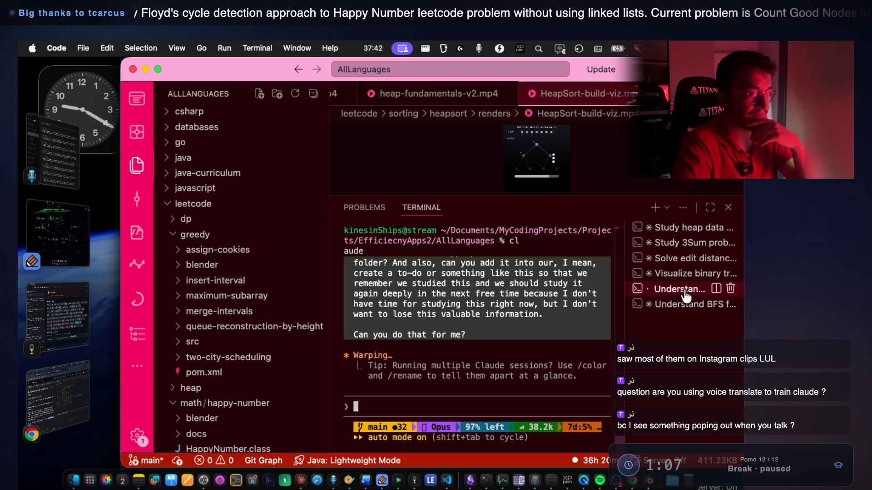
left_click(683, 274)
scroll(506, 321, "up", 10)
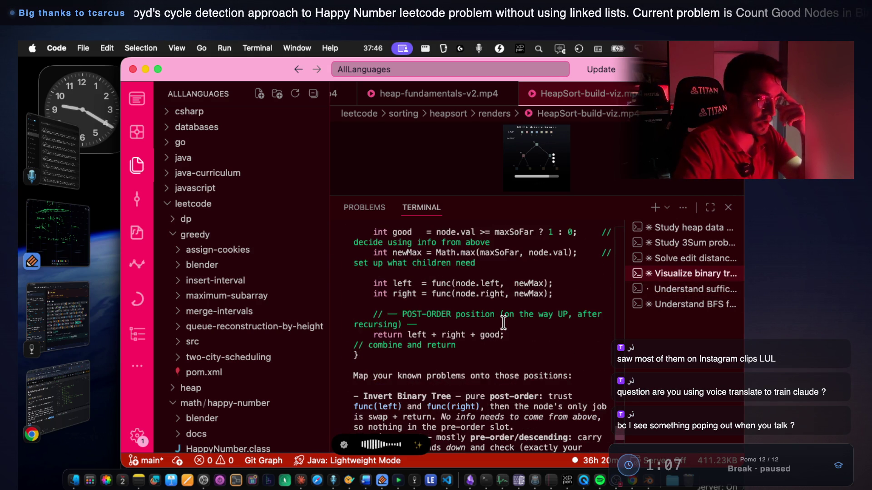
scroll(504, 322, "up", 5)
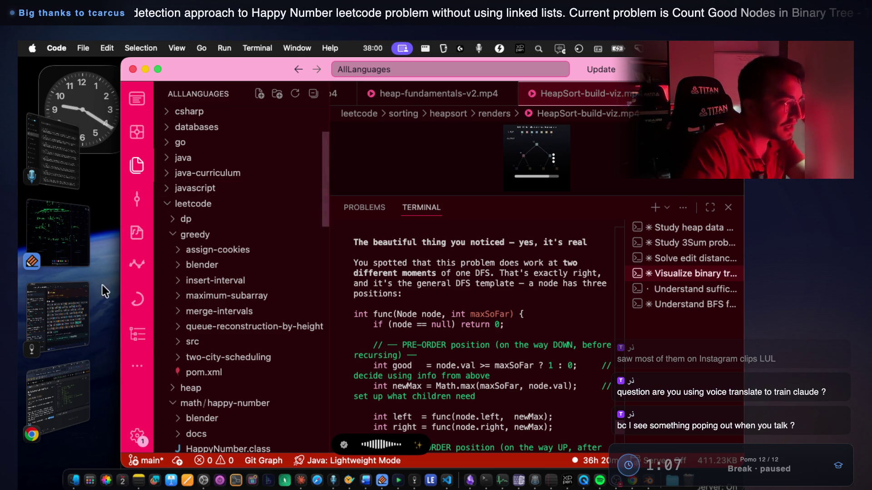
scroll(219, 345, "down", 4)
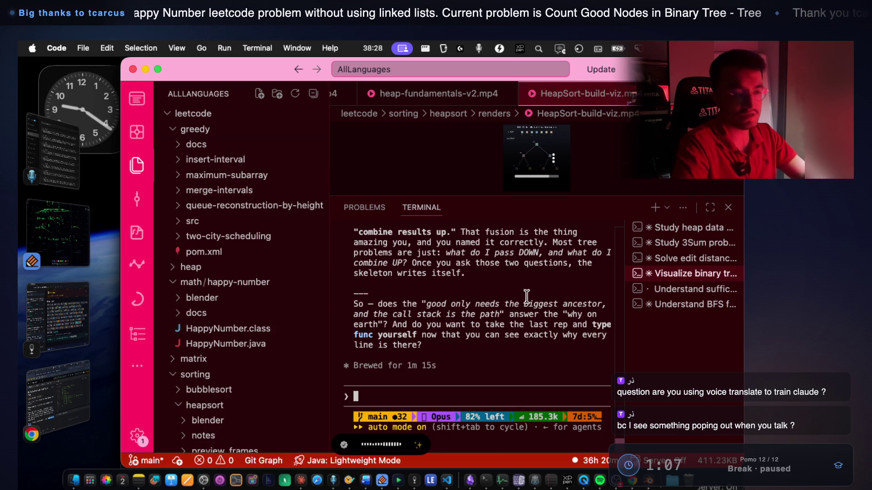
scroll(221, 318, "down", 5)
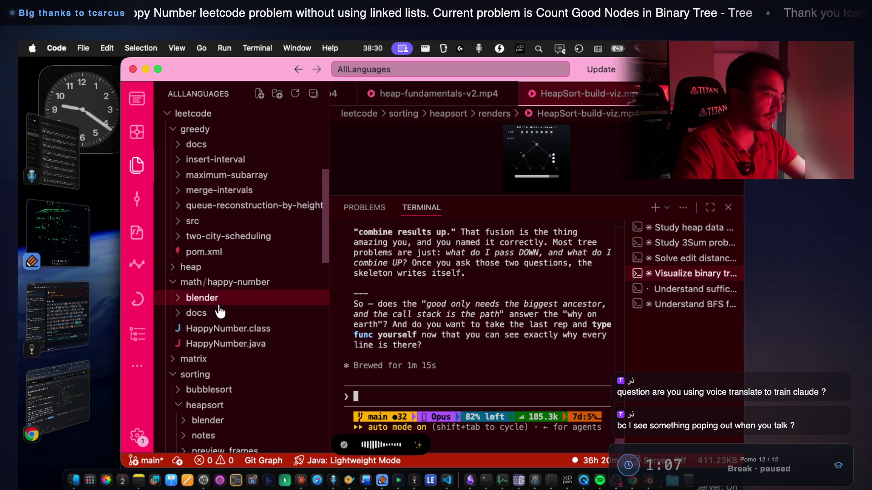
scroll(221, 317, "down", 3)
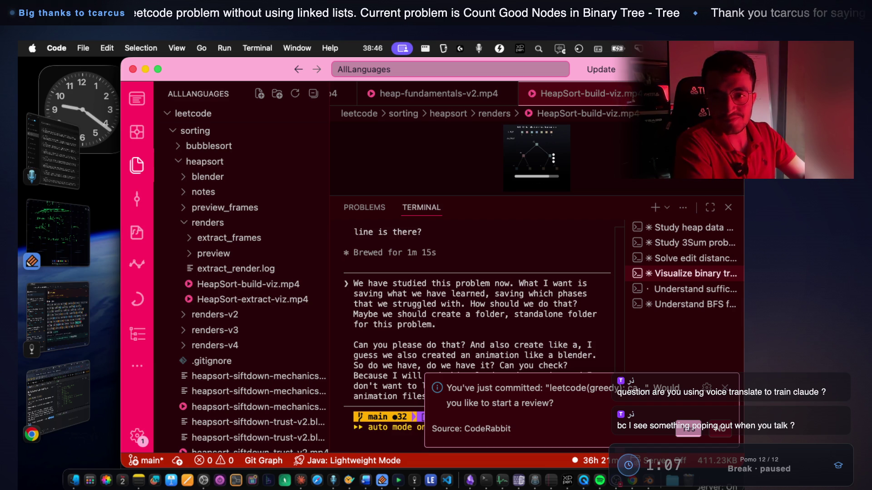
Send the request to save this problem in its own folder with animation files, then check VoiceInk history.
key("Return")
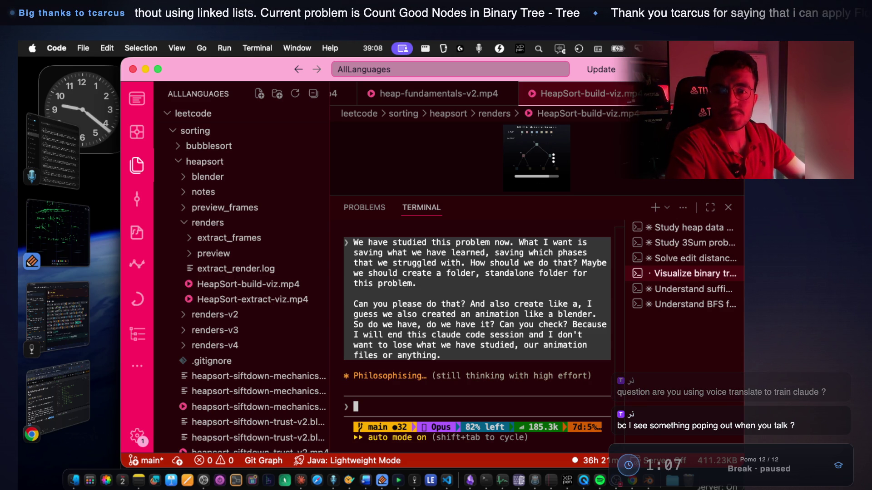
key("alt+space")
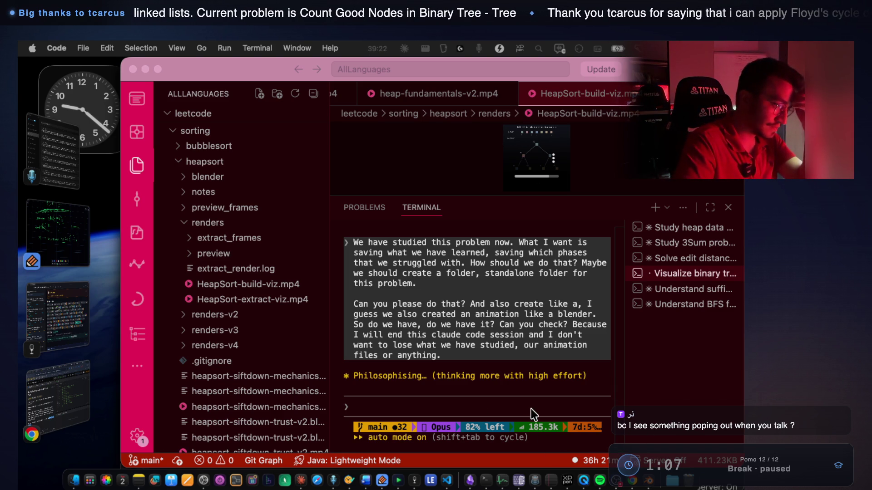
scroll(424, 315, "up", 5)
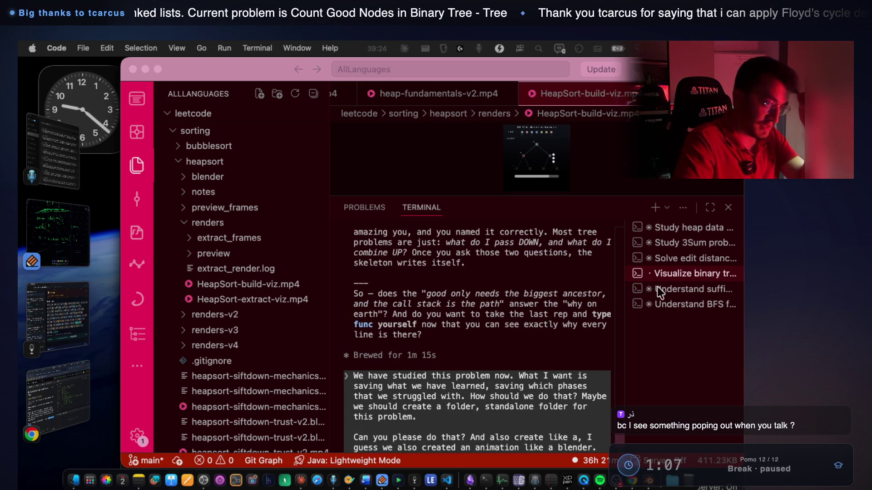
scroll(486, 342, "down", 5)
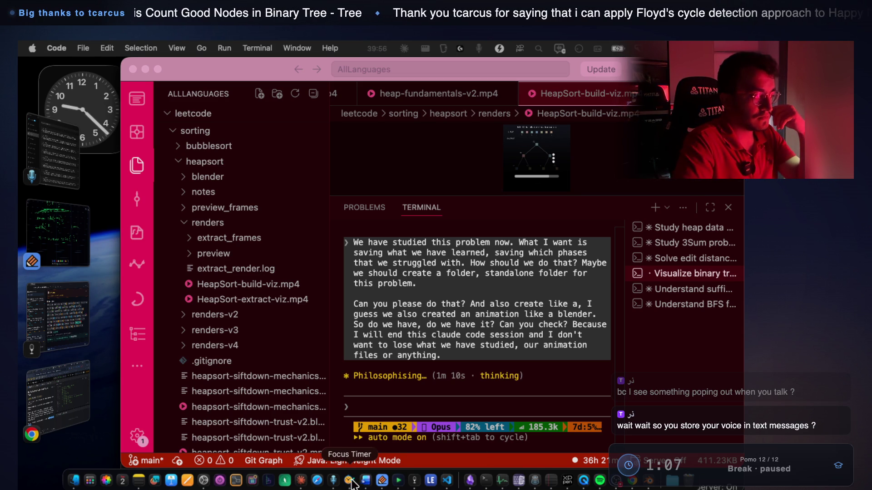
left_click(334, 480)
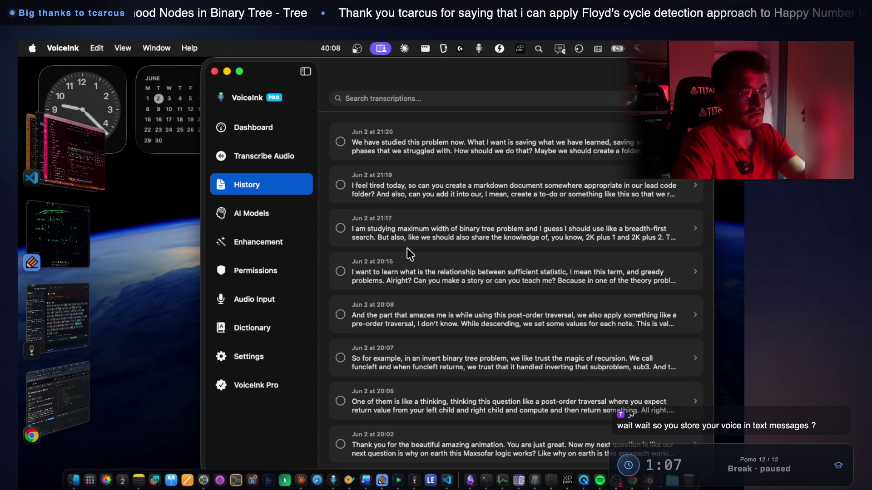
left_click(530, 146)
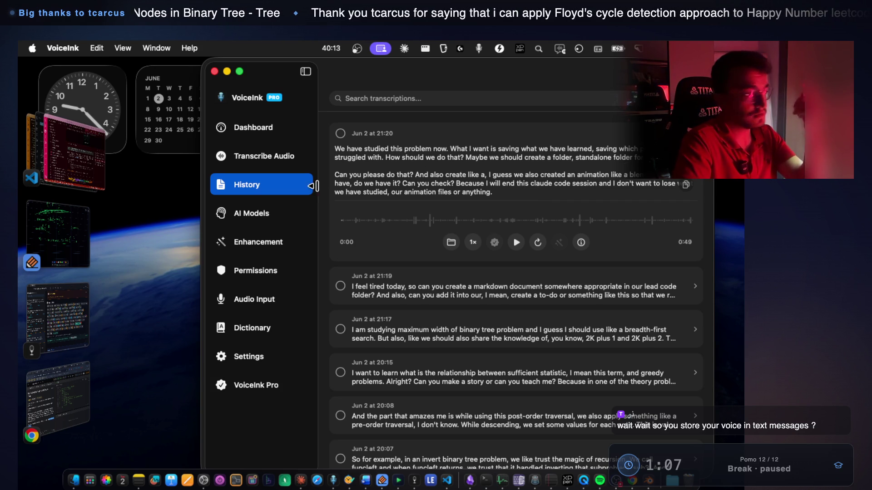
left_click(84, 169)
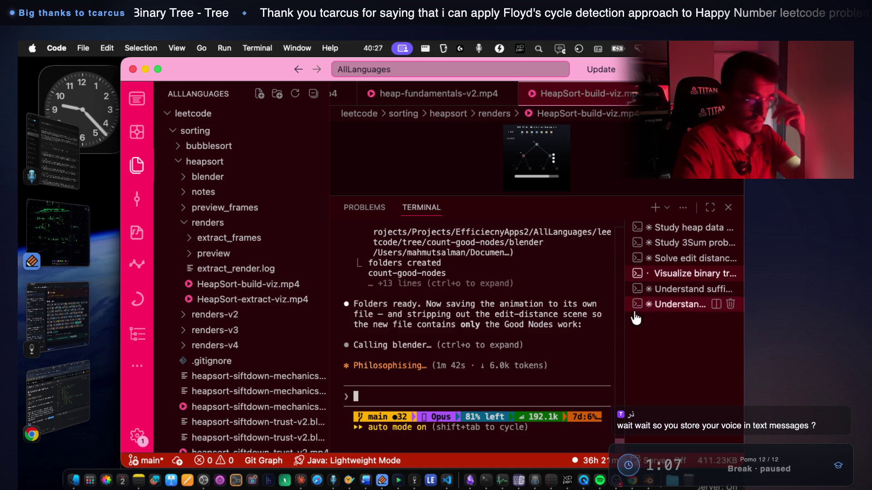
Switch to the sufficient-statistic session and review its STUDY-BACKLOG.md reminder line.
left_click(690, 289)
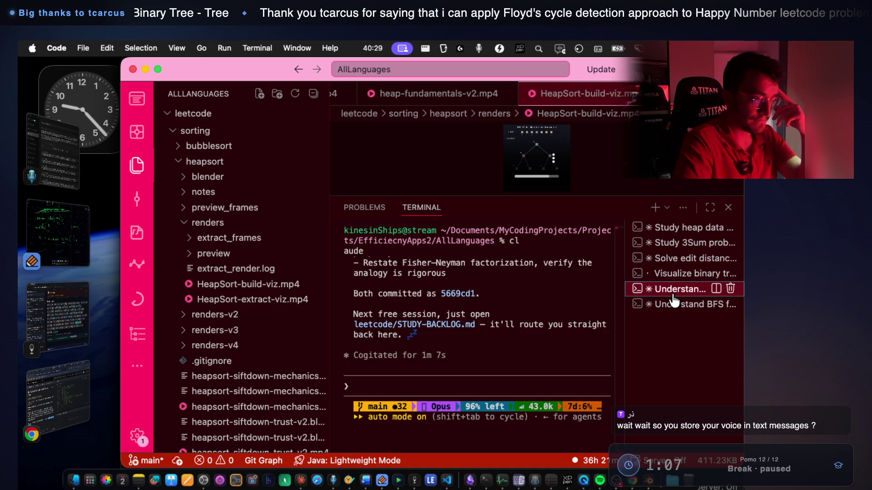
scroll(416, 341, "up", 5)
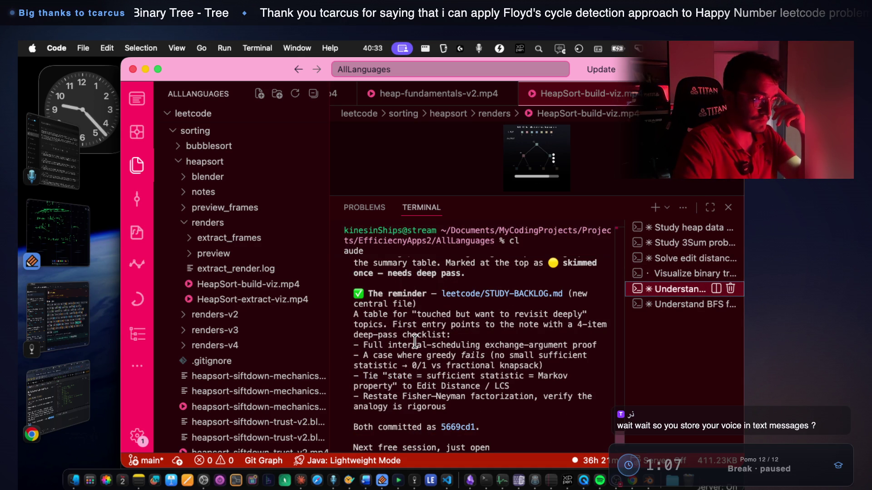
scroll(415, 341, "down", 3)
left_click_drag(406, 345, 463, 349)
left_click(448, 385)
Dictate and send whether everything is set up to close, then open the 'Understand BFS' session.
key("fn")
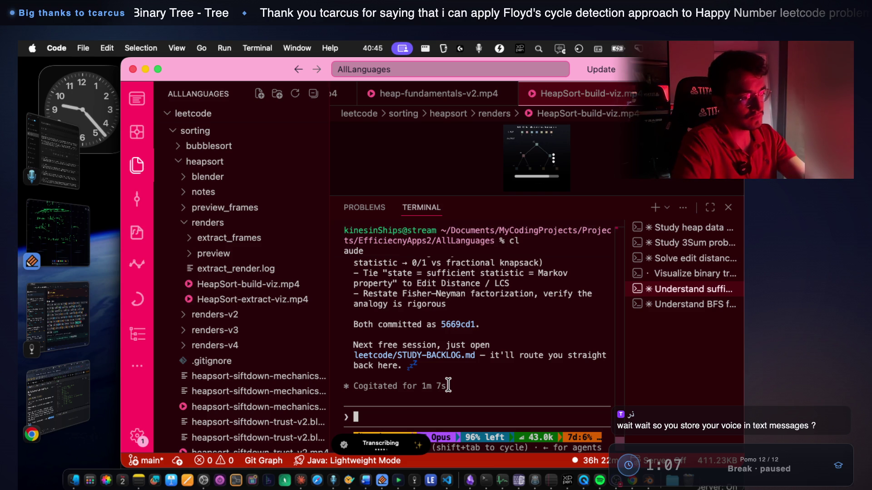
key("Return")
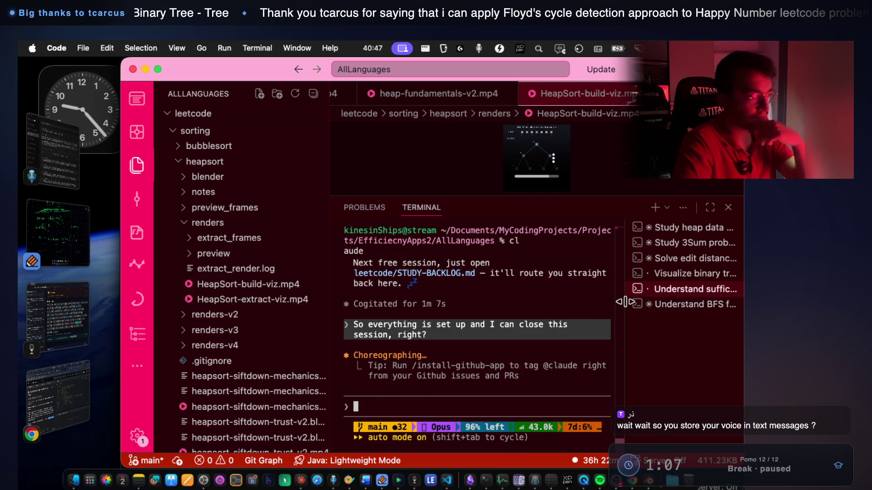
left_click(658, 305)
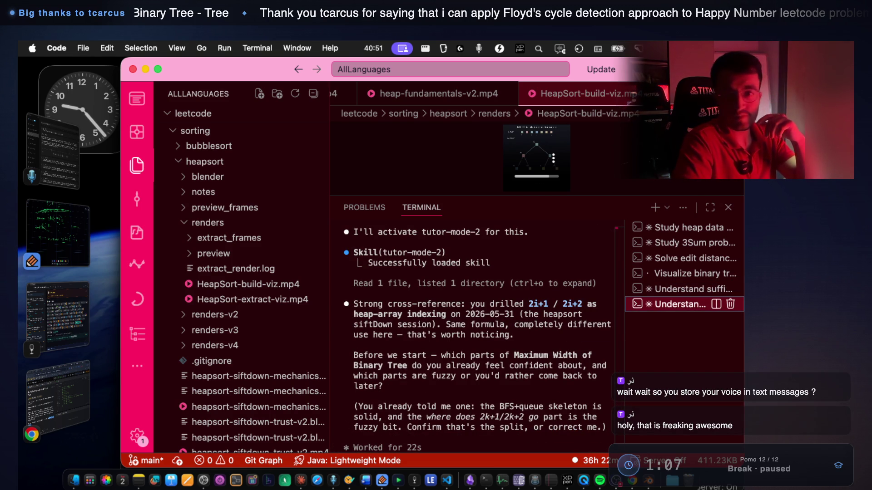
Hide the file explorer sidebar to widen the terminal and scroll through the tutor's reply.
left_click(630, 69)
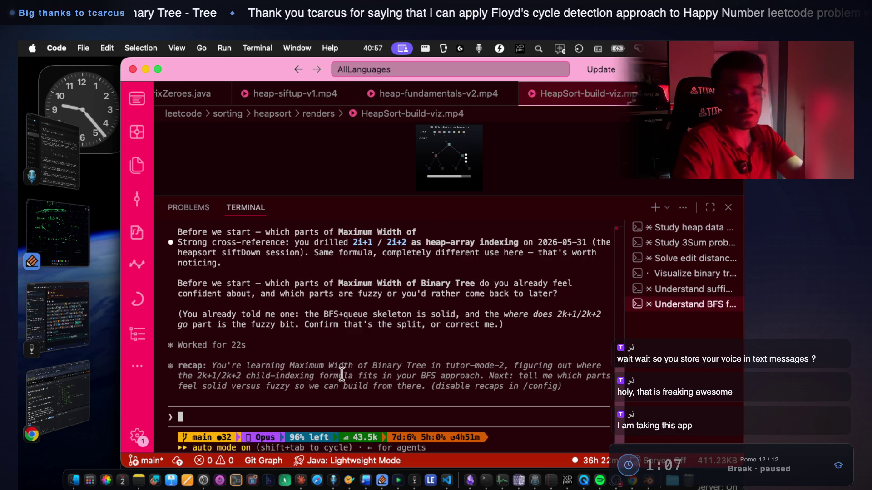
scroll(298, 325, "up", 2)
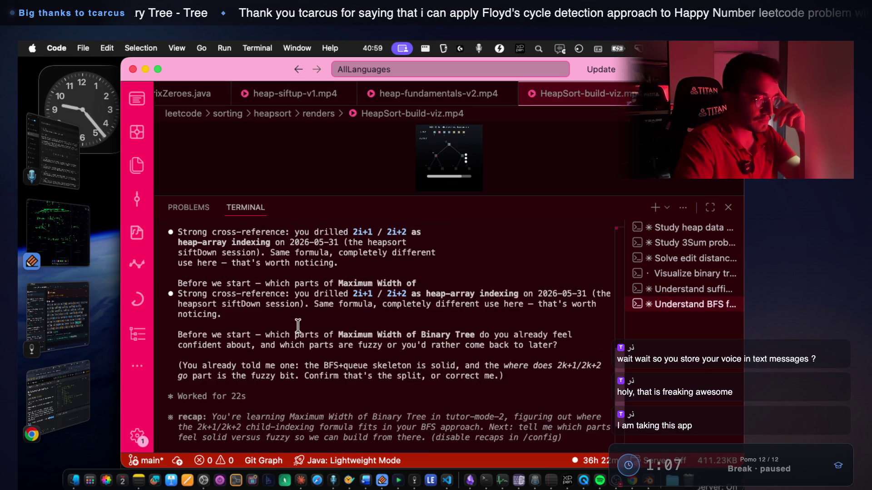
scroll(298, 325, "down", 3)
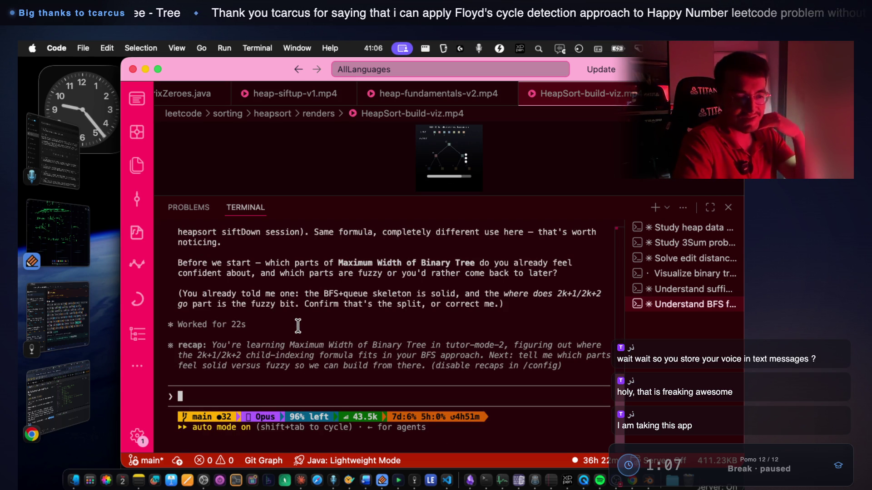
scroll(290, 341, "up", 2)
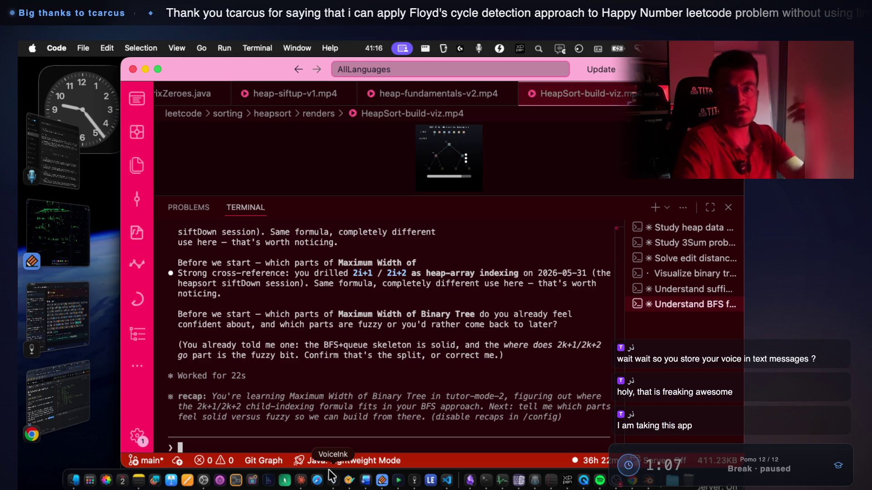
scroll(288, 366, "up", 3)
scroll(288, 366, "up", 3)
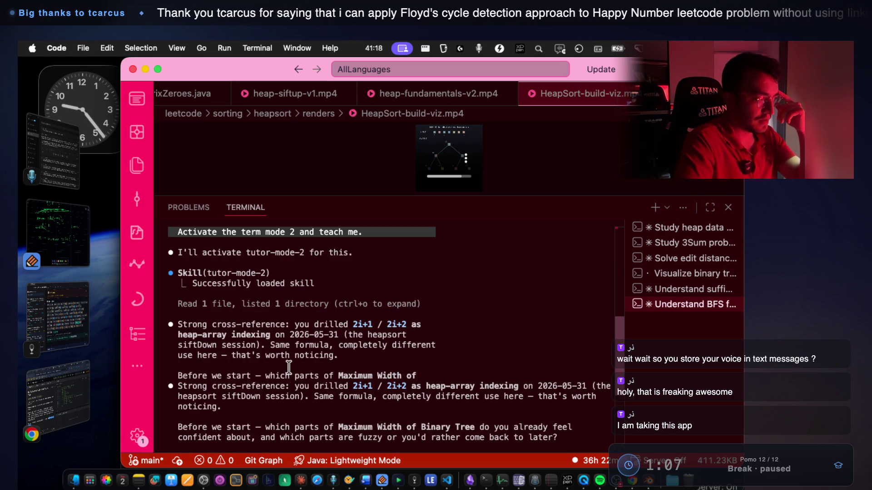
Highlight the 2i+1 / 2i+2 formula and tutor questions, then dictate that BFS addressing is unclear.
left_click_drag(253, 335, 297, 327)
left_click_drag(352, 324, 411, 325)
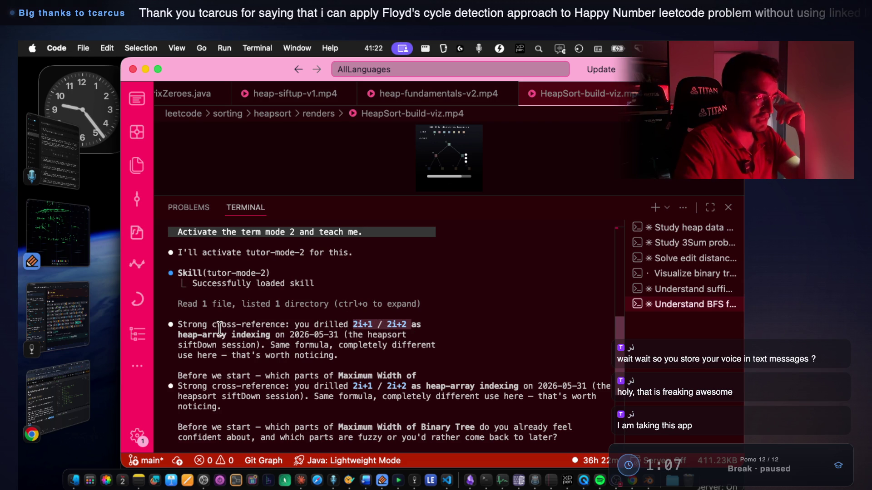
mouse_move(226, 335)
left_mouse_down()
mouse_move(399, 335)
mouse_move(409, 362)
left_mouse_up()
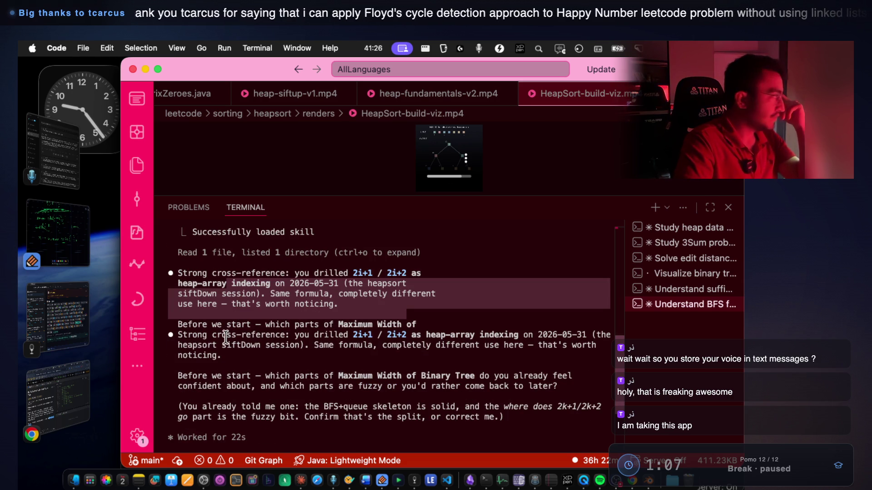
left_click_drag(219, 325, 425, 324)
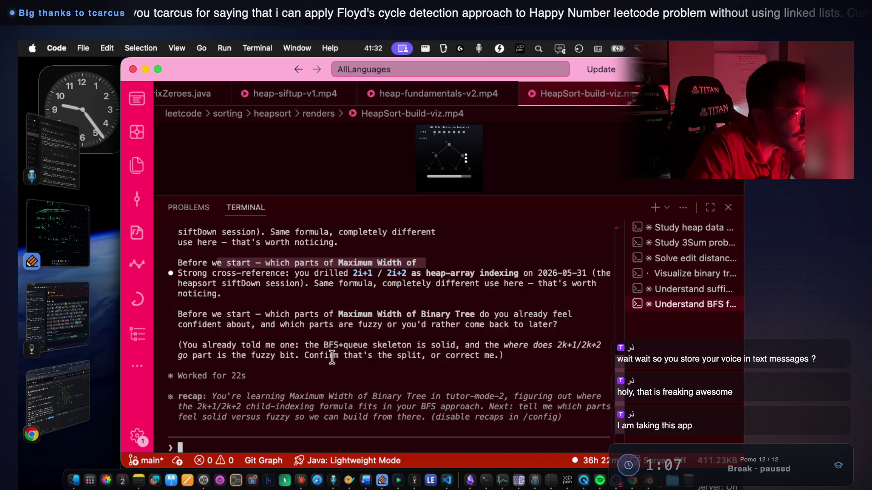
mouse_move(294, 303)
left_mouse_down()
mouse_move(527, 310)
mouse_move(582, 320)
left_mouse_up()
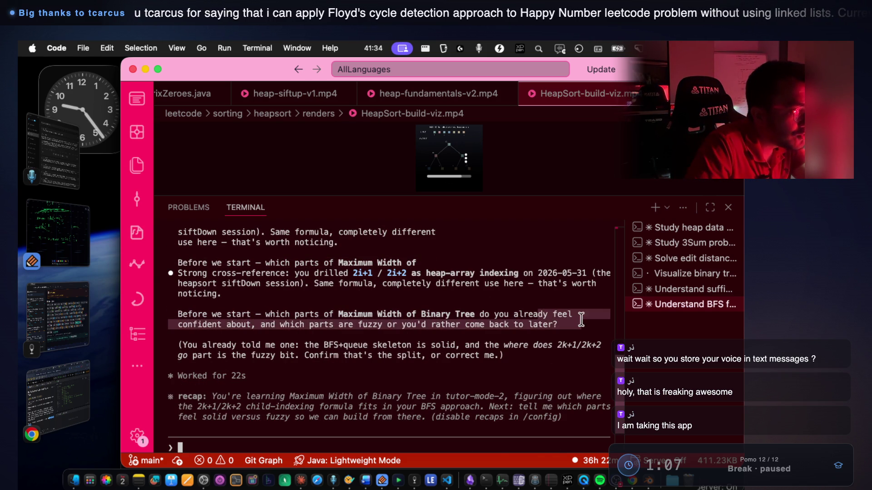
left_click(259, 324)
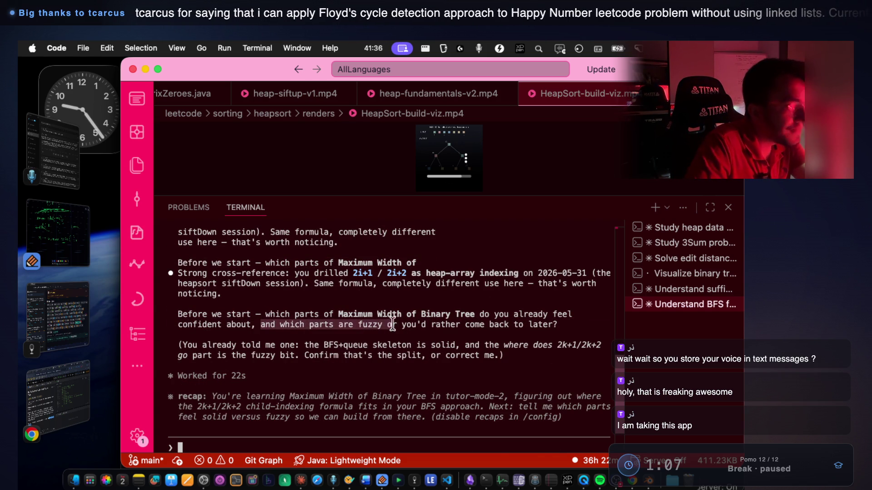
key("fn")
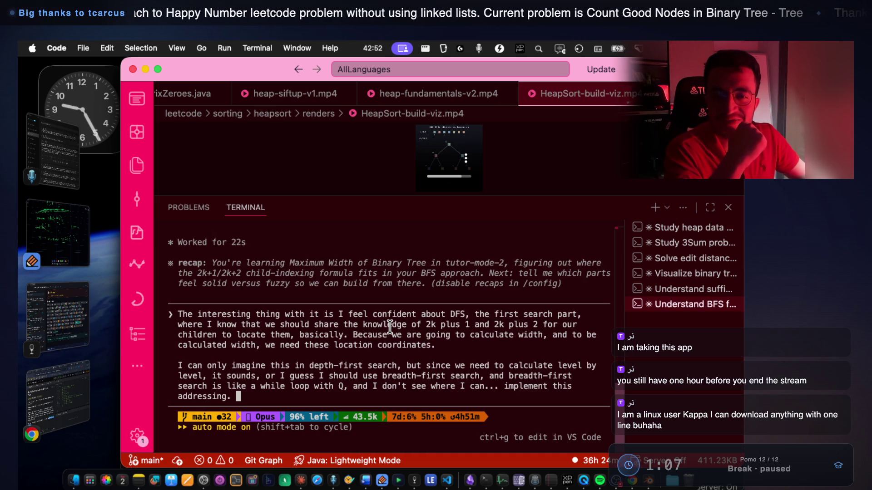
Send the question about fitting 2k+1/2k+2 indexing into BFS, then open a new Chrome tab.
key("Return")
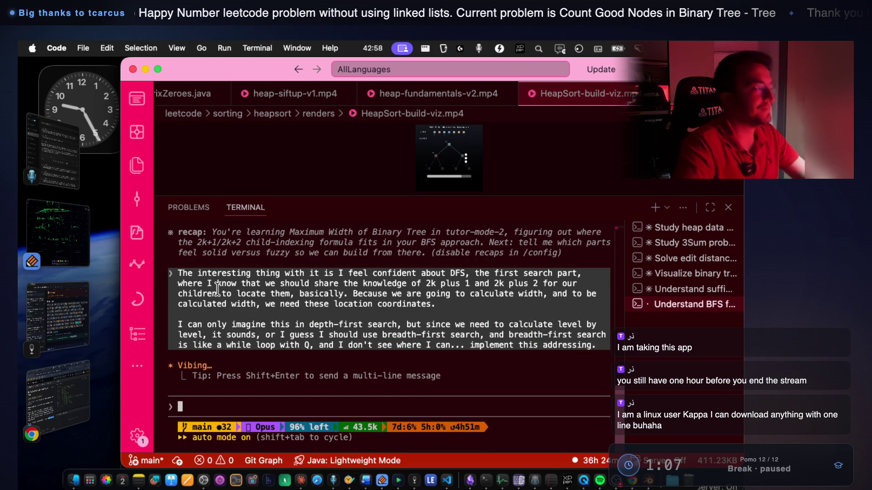
left_click(74, 383)
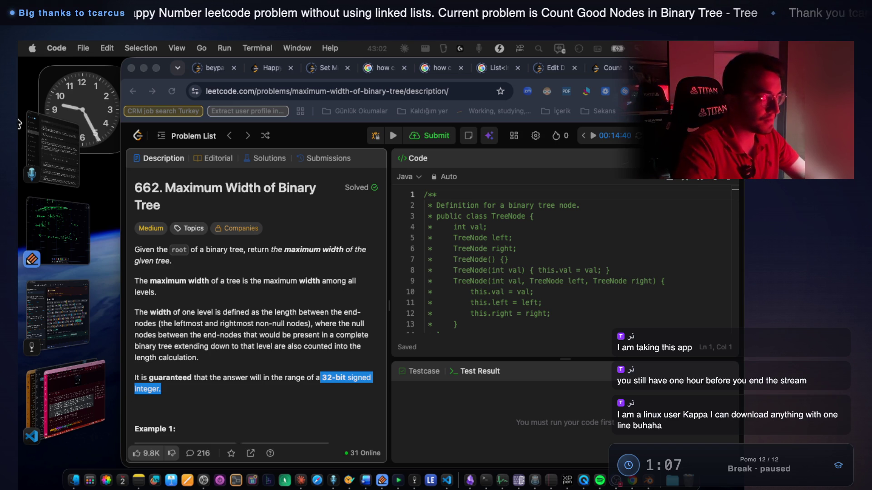
key("super+t")
Search 'voiceink github' in a new Chrome tab and open the VoiceInk GitHub repository.
type("voic")
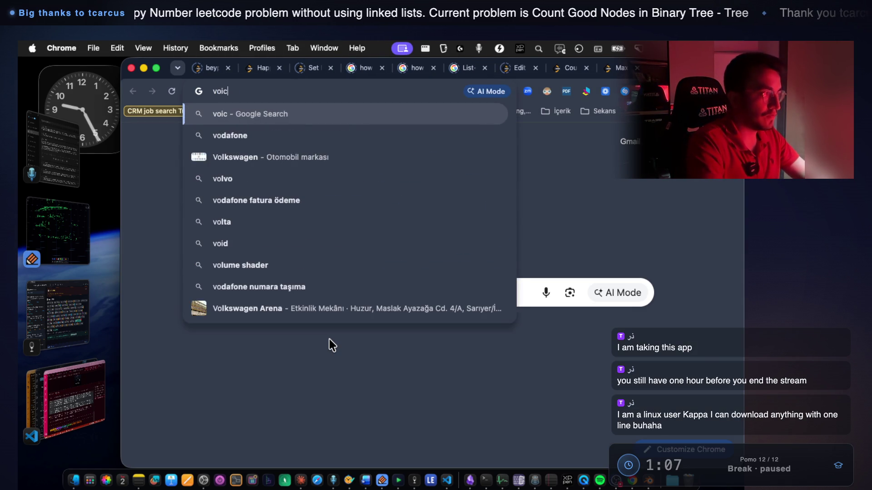
type("eink githu")
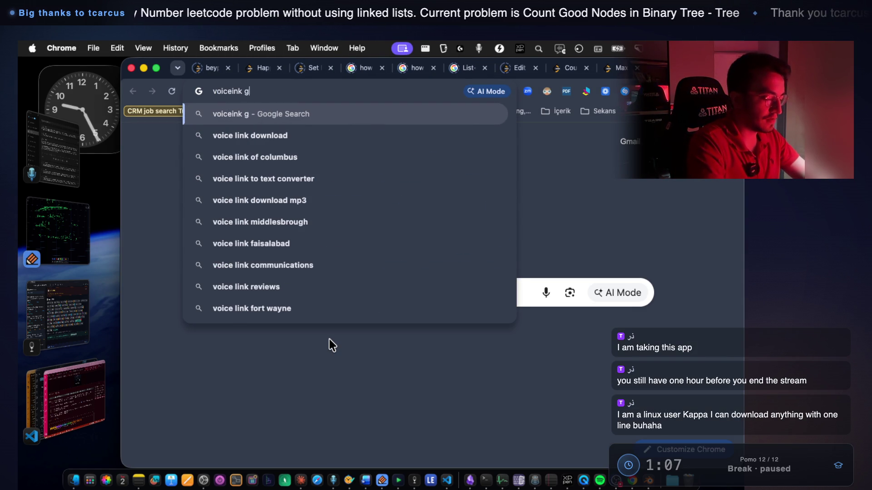
key("Return")
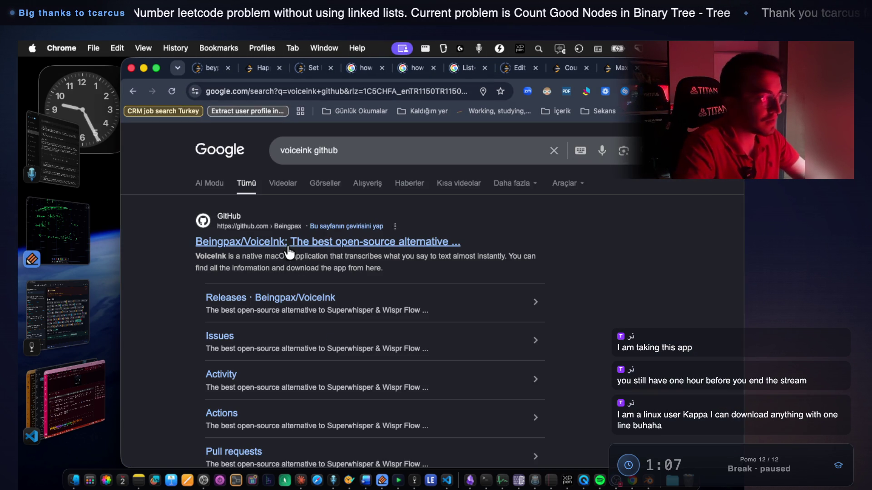
scroll(293, 247, "down", 2)
left_click(304, 196)
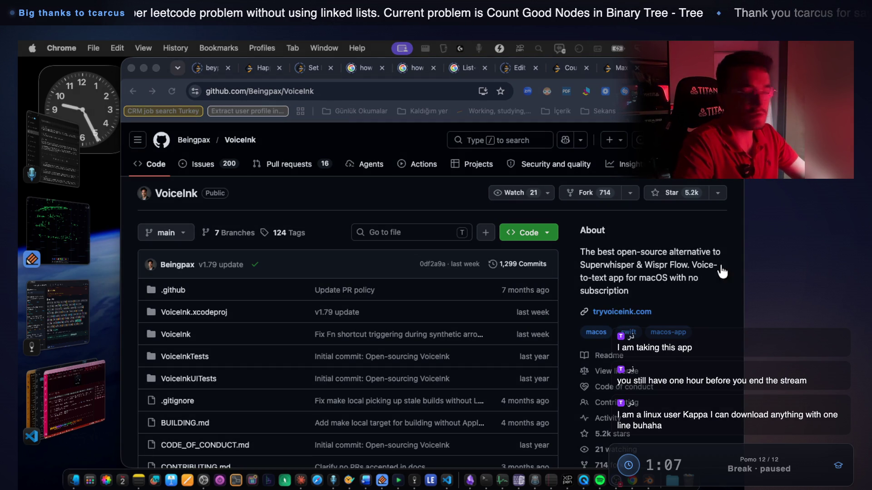
Skim the VoiceInk README, then return to the LeetCode 662 tab and the VS Code terminal.
scroll(308, 368, "down", 8)
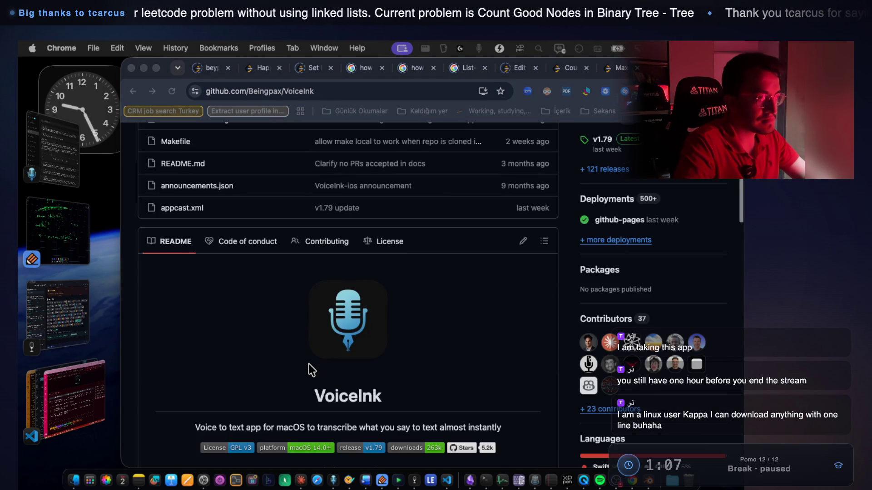
scroll(308, 368, "down", 2)
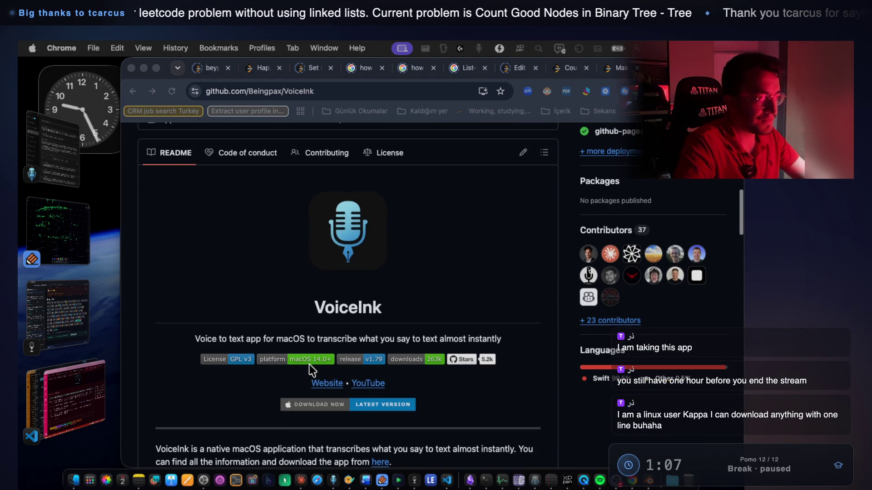
left_click(321, 87)
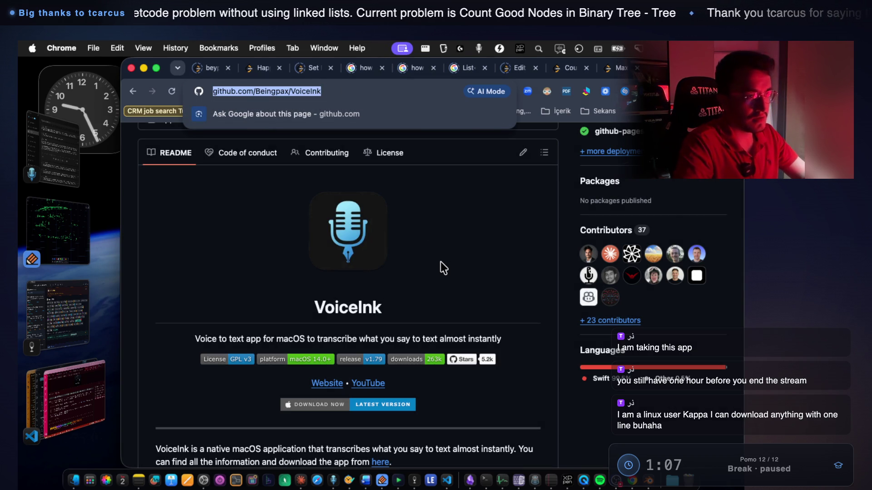
scroll(441, 261, "down", 9)
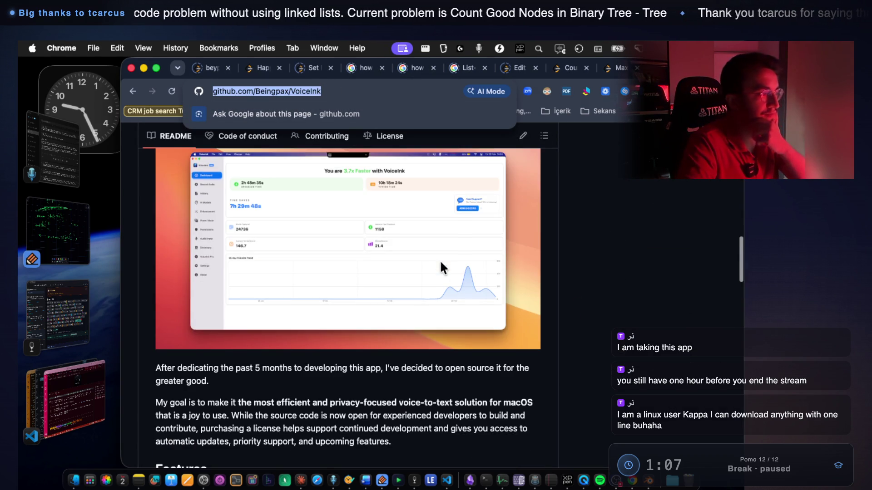
scroll(440, 260, "down", 8)
scroll(485, 149, "up", 5)
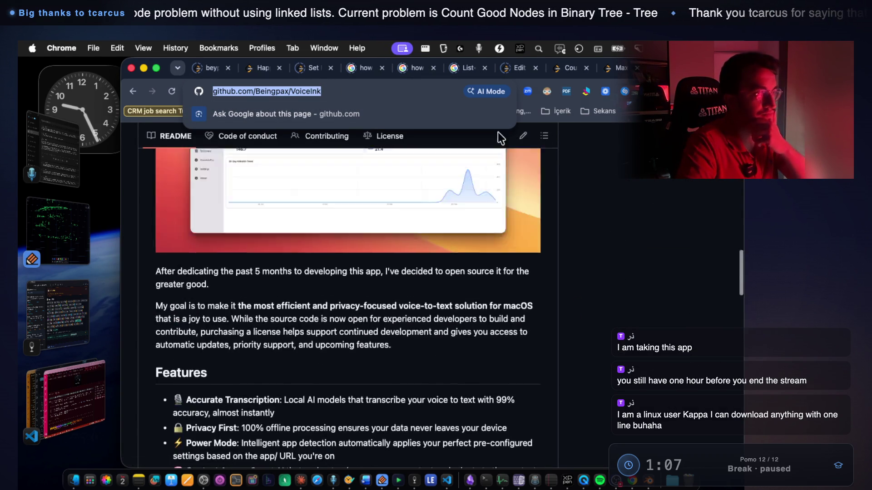
left_click(618, 67)
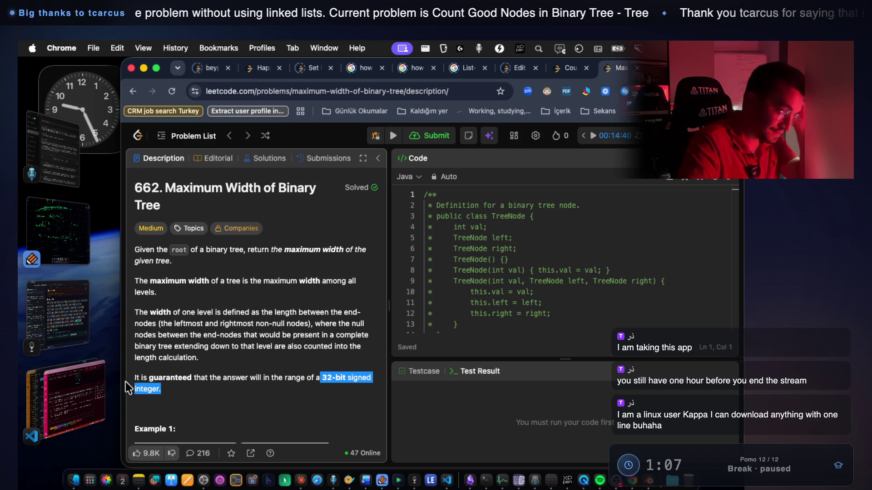
left_click(96, 391)
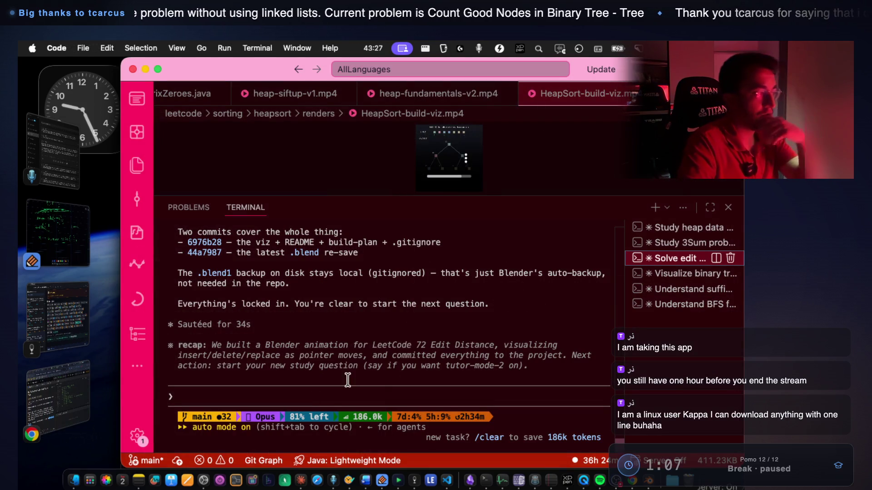
In the 'Understand BFS' session, read Claude's reply on where the index lives, then bring up Notability.
left_click(690, 310)
left_click_drag(247, 308, 588, 305)
left_click(340, 332)
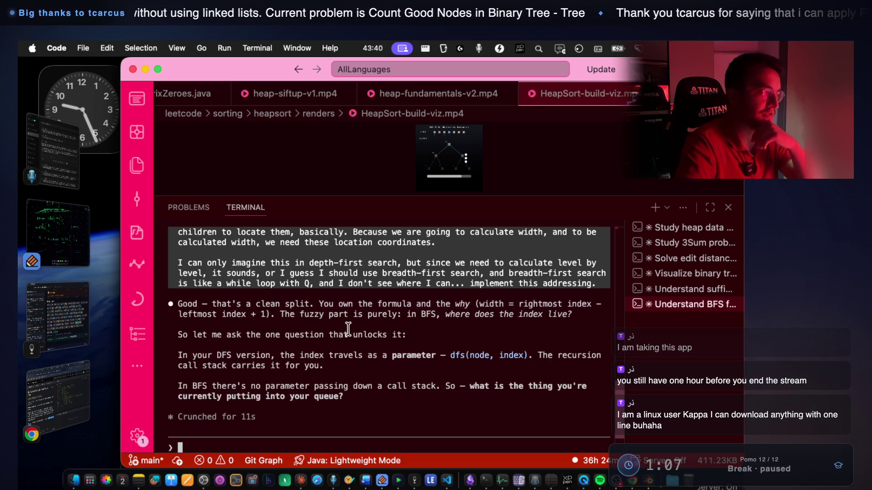
mouse_move(285, 334)
left_mouse_down()
mouse_move(434, 314)
mouse_move(572, 314)
left_mouse_up()
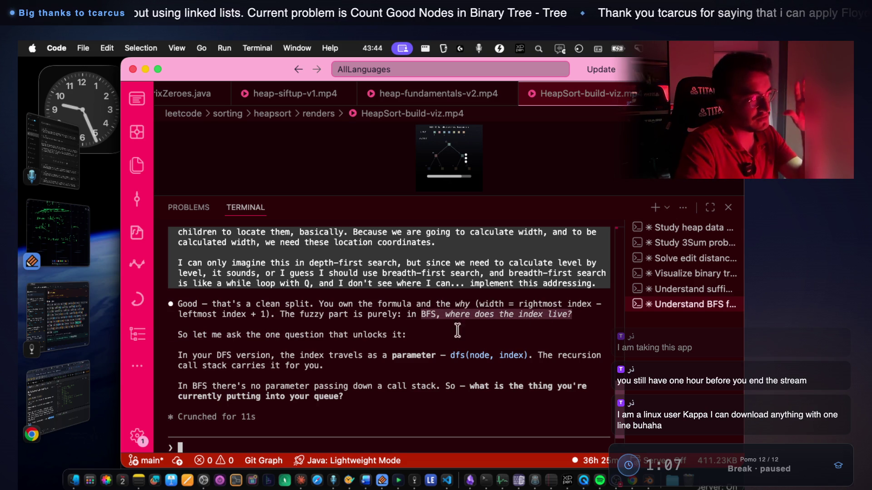
left_click_drag(202, 335, 407, 333)
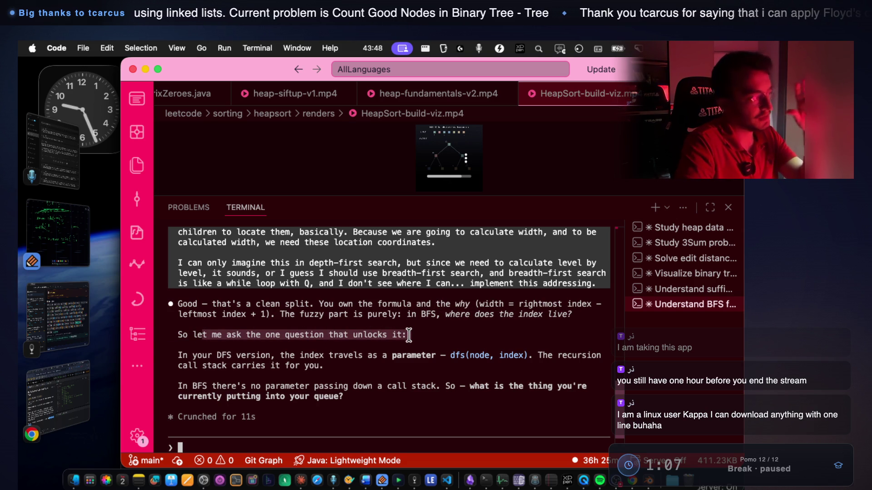
left_click_drag(216, 355, 378, 356)
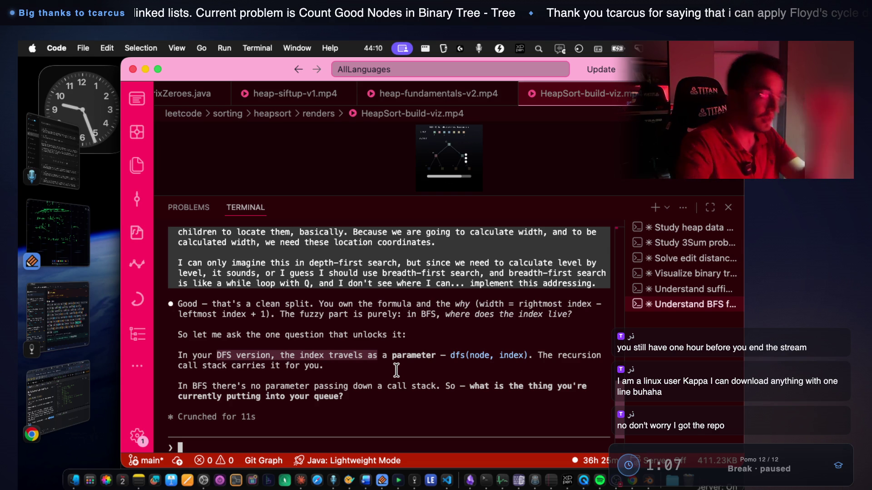
left_click(77, 245)
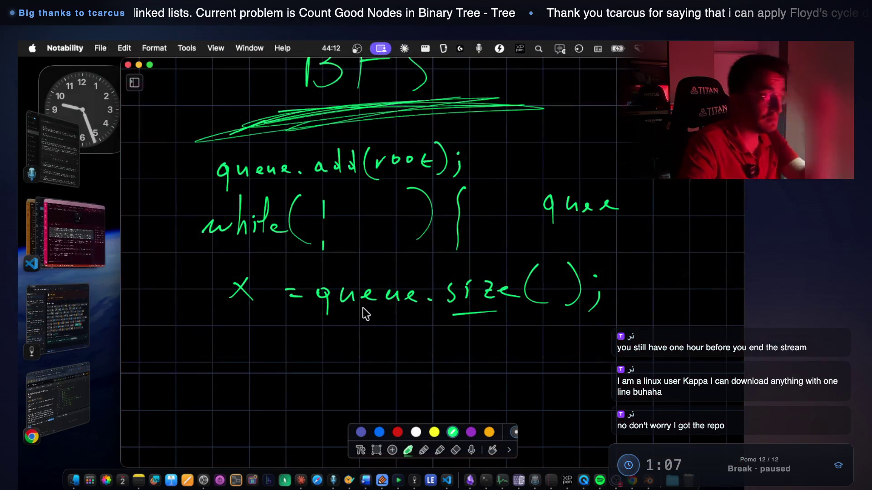
Review the handwritten BFS loop notes, glance at the VS Code terminal, and return to Notability.
scroll(403, 310, "up", 5)
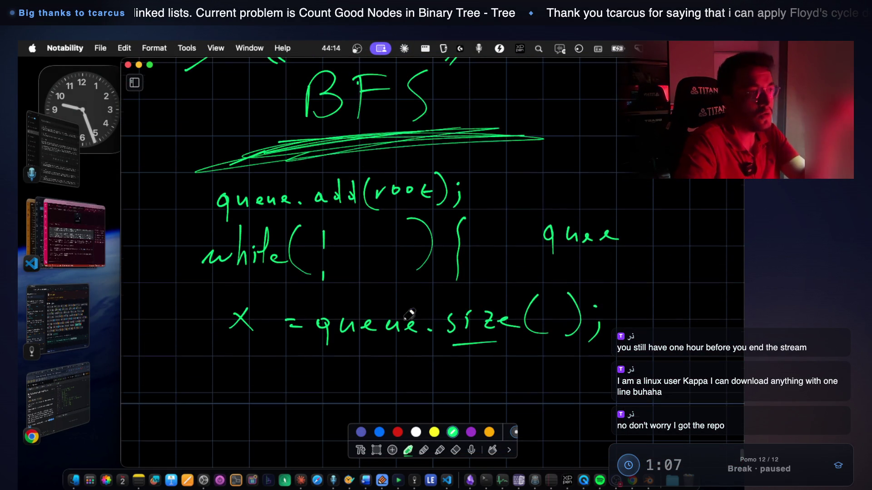
scroll(411, 321, "down", 15)
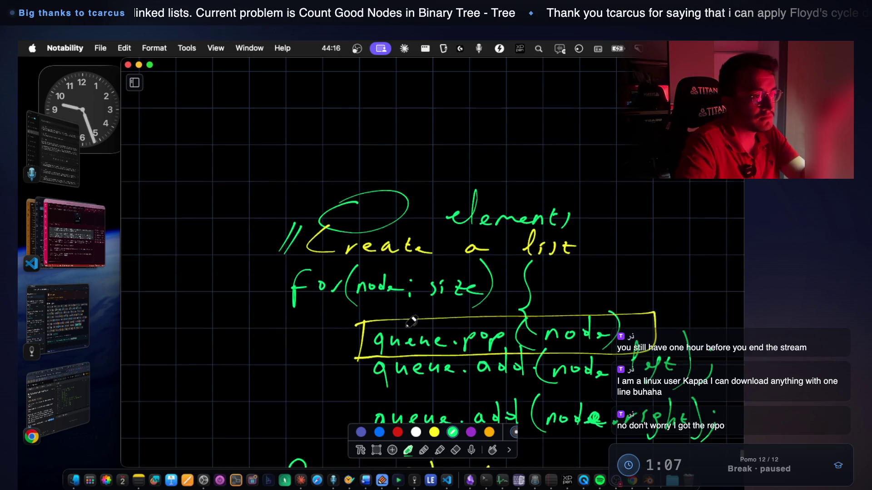
scroll(411, 322, "down", 1)
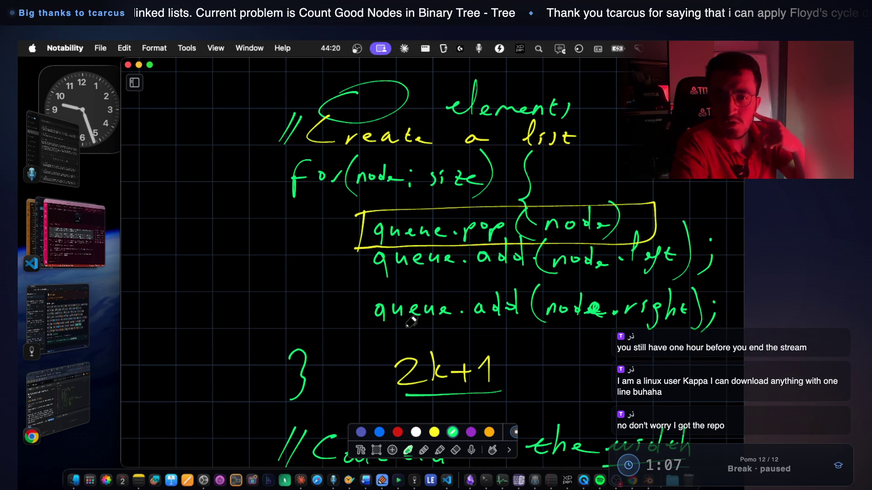
scroll(411, 322, "down", 2)
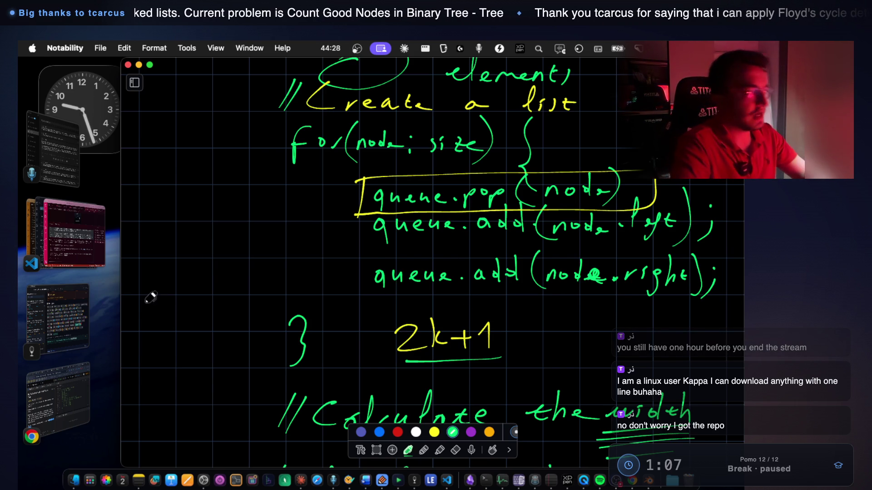
left_click(75, 227)
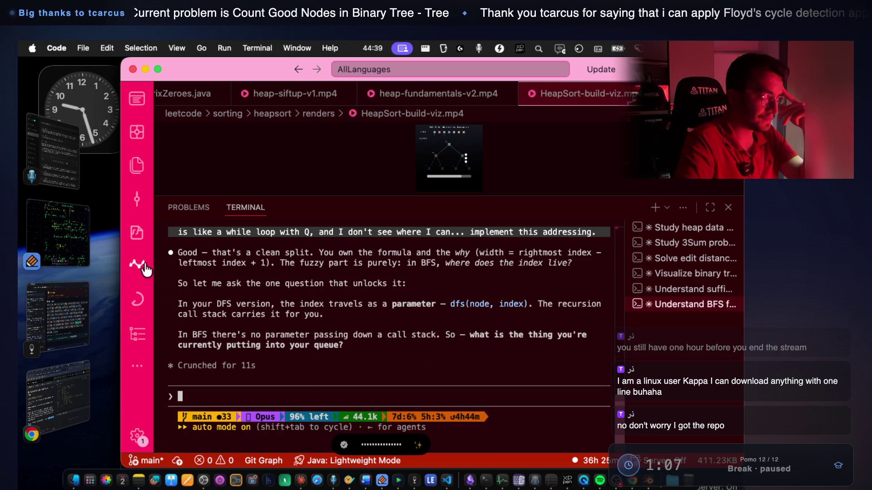
left_click(78, 241)
Scroll through the BFS notes and correct the misspelled heading word to 'Calculate'.
scroll(454, 262, "up", 10)
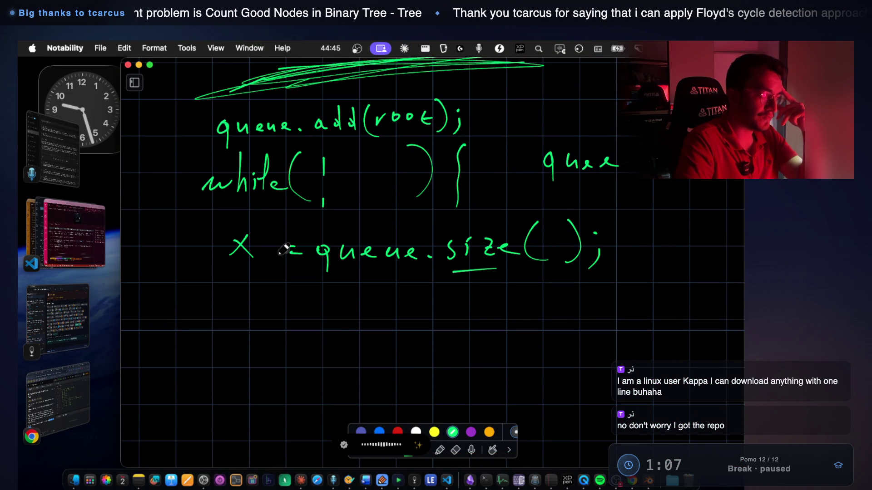
scroll(315, 263, "down", 3)
scroll(477, 247, "down", 7)
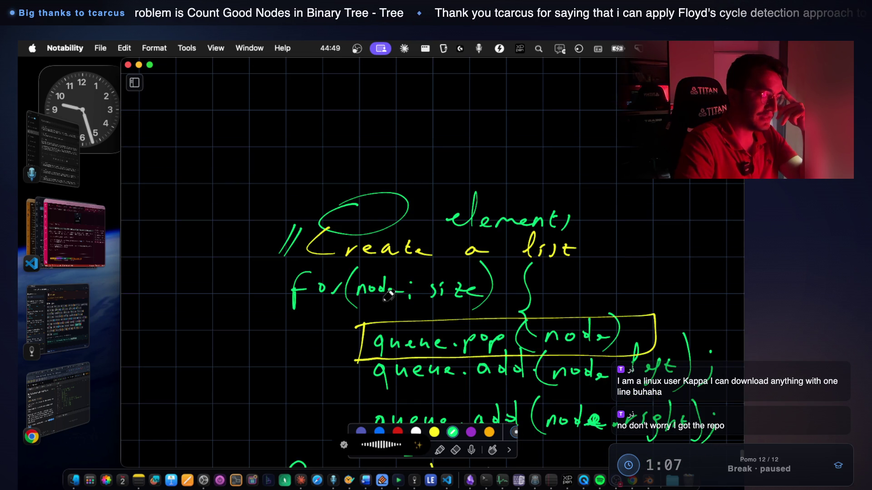
scroll(481, 285, "down", 1)
scroll(480, 286, "down", 1)
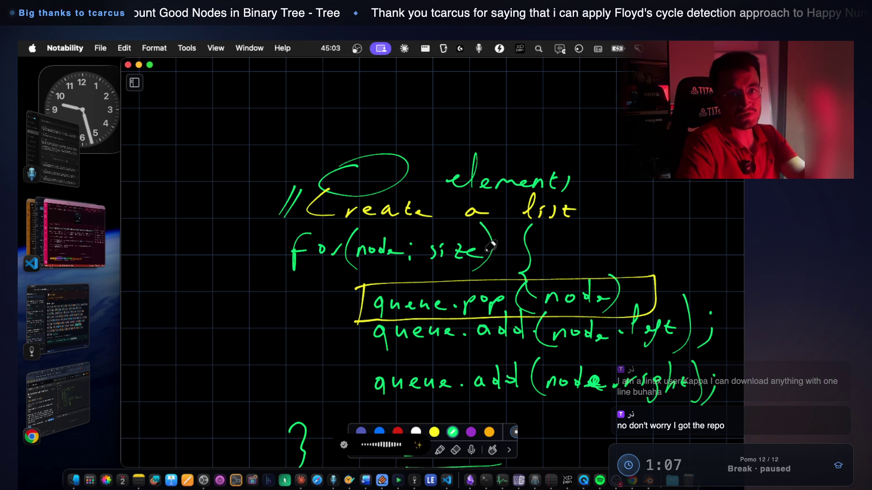
scroll(454, 295, "down", 4)
scroll(449, 302, "down", 6)
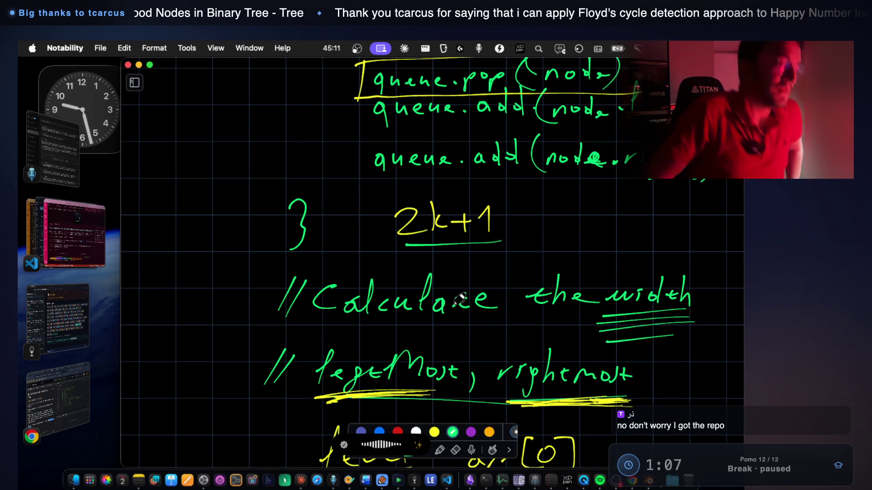
left_click_drag(454, 300, 468, 296)
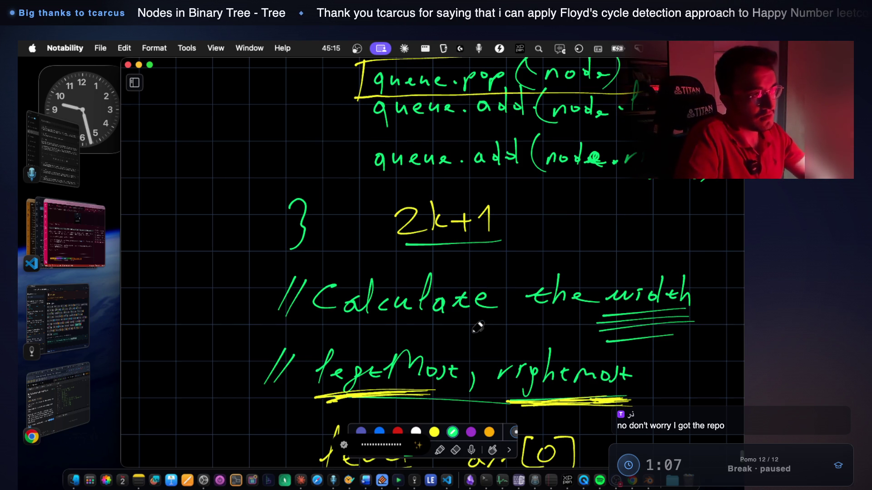
scroll(477, 331, "up", 3)
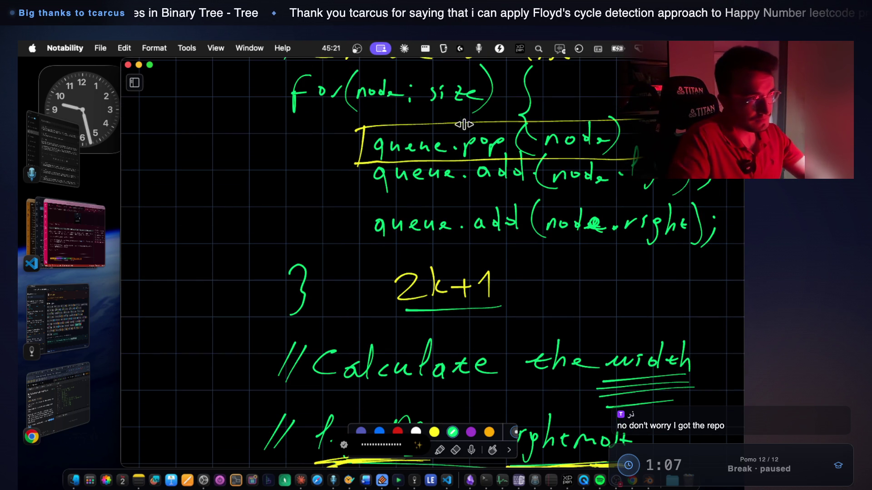
Circle pop in the queue.pop line and add an arrow with handwritten 'nod' at the left.
mouse_move(486, 116)
left_mouse_down()
mouse_move(467, 125)
mouse_move(484, 161)
mouse_move(497, 111)
mouse_move(465, 156)
mouse_move(504, 136)
mouse_move(472, 129)
left_mouse_up()
mouse_move(344, 146)
left_mouse_down()
mouse_move(301, 152)
mouse_move(300, 160)
left_mouse_up()
left_click_drag(165, 155, 184, 152)
mouse_move(196, 143)
left_mouse_down()
mouse_move(222, 150)
mouse_move(253, 143)
left_mouse_up()
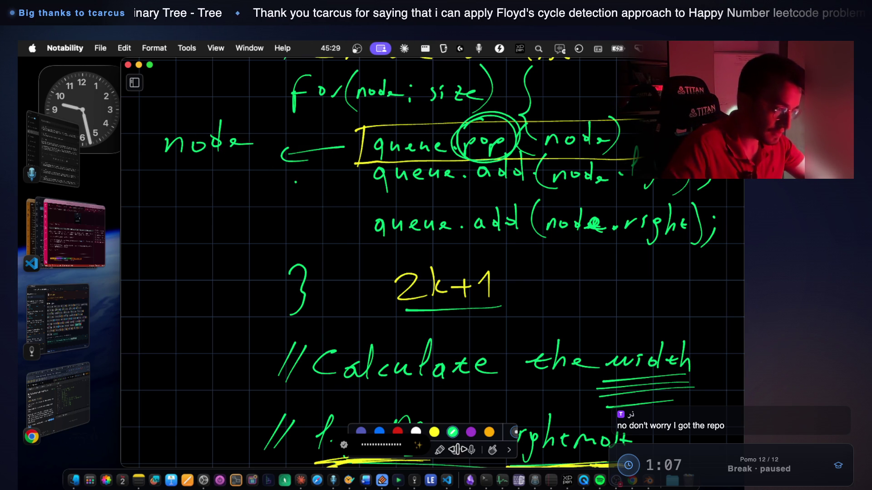
Erase 'node' from inside queue.pop's parentheses and switch to the Claude Code terminal.
left_click(456, 450)
mouse_move(574, 140)
left_mouse_down()
mouse_move(553, 136)
mouse_move(600, 136)
left_mouse_up()
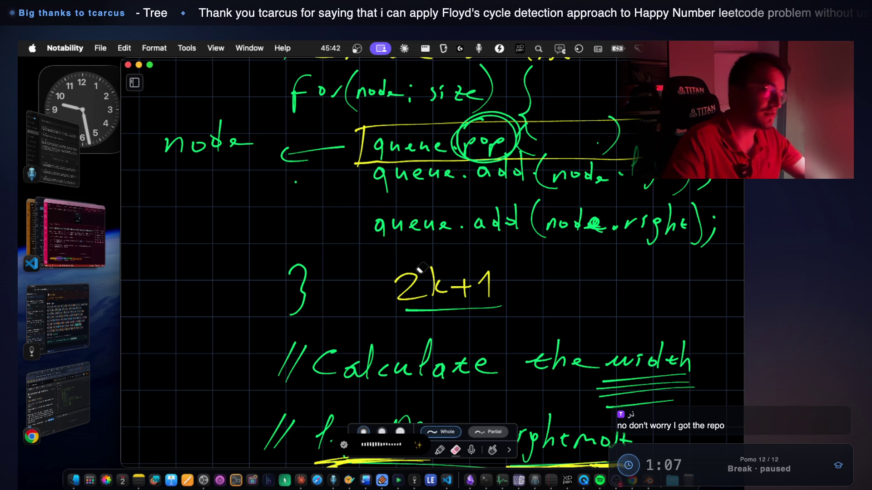
scroll(408, 295, "down", 4)
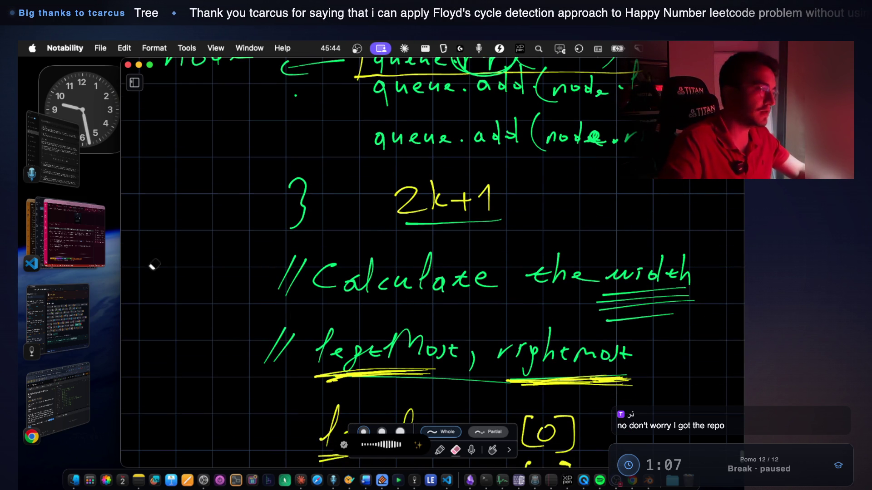
left_click(94, 232)
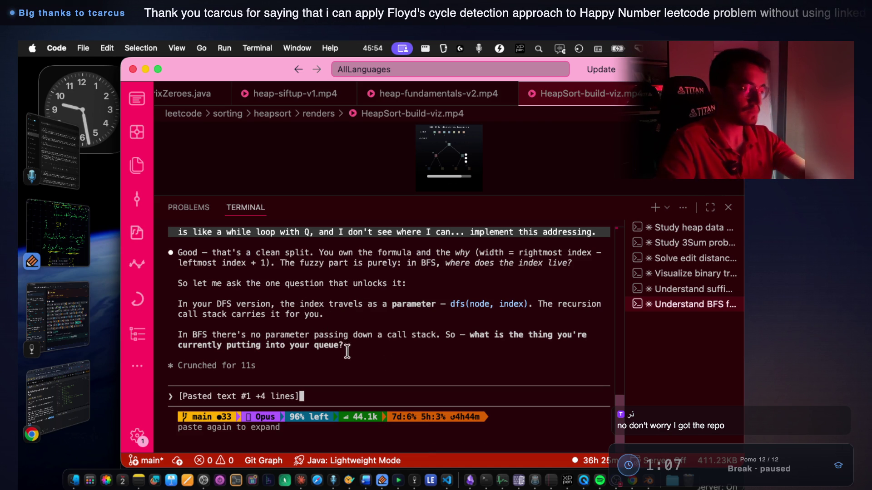
Submit the pasted per-level width idea to Claude.
key("Return")
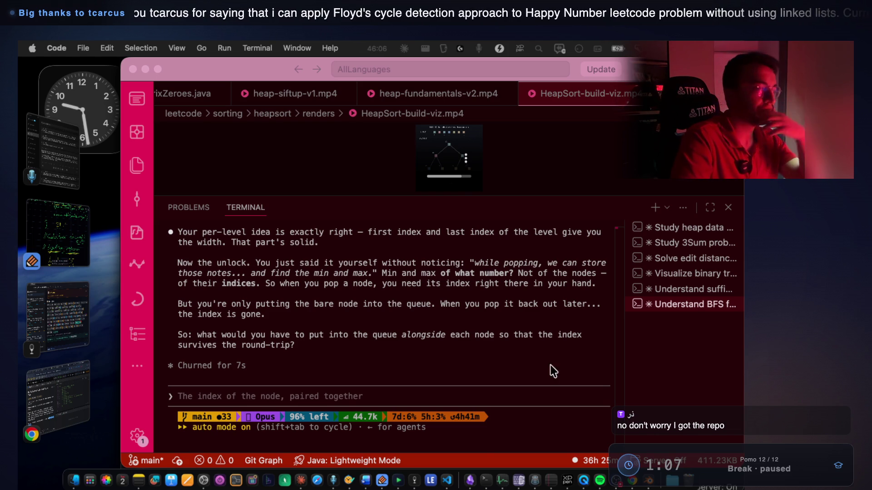
scroll(482, 335, "up", 5)
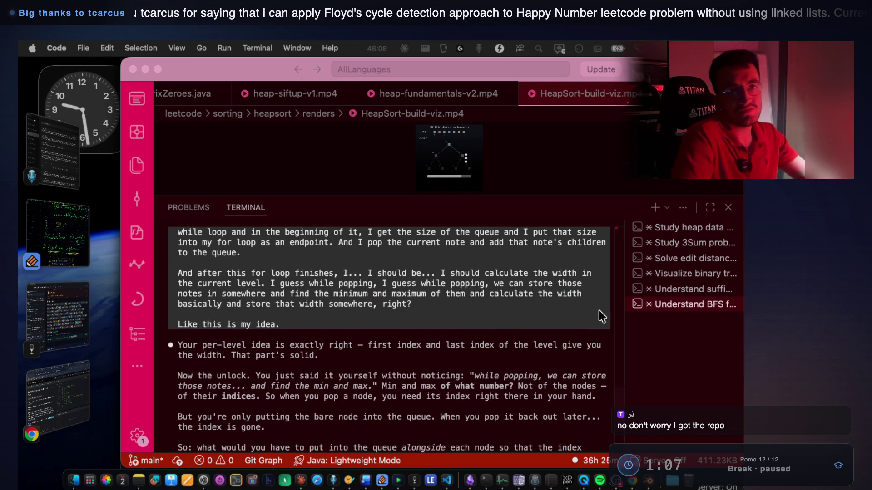
scroll(391, 345, "down", 3)
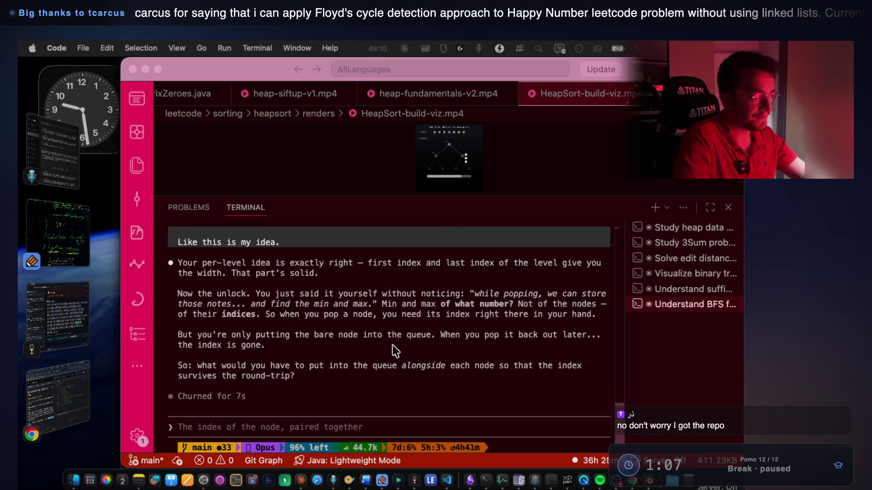
left_click(397, 350)
Read Claude's reply asking what to queue beside each node, then return to Notability.
left_click_drag(203, 264, 574, 253)
left_click_drag(224, 272, 317, 273)
left_click_drag(255, 293, 469, 290)
double_click(512, 291)
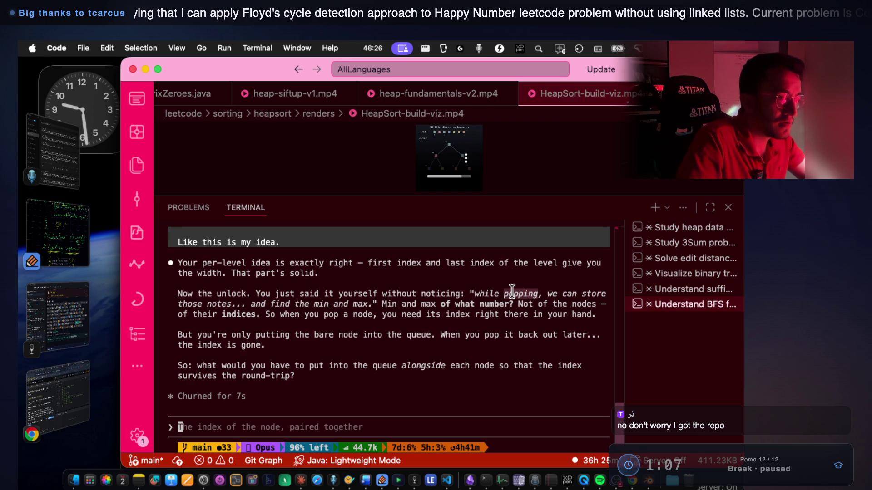
left_click_drag(241, 304, 492, 303)
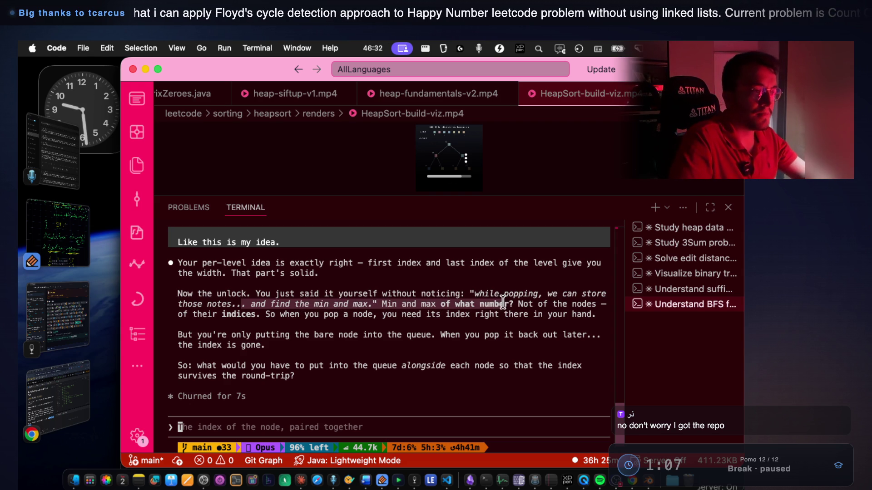
left_click(72, 222)
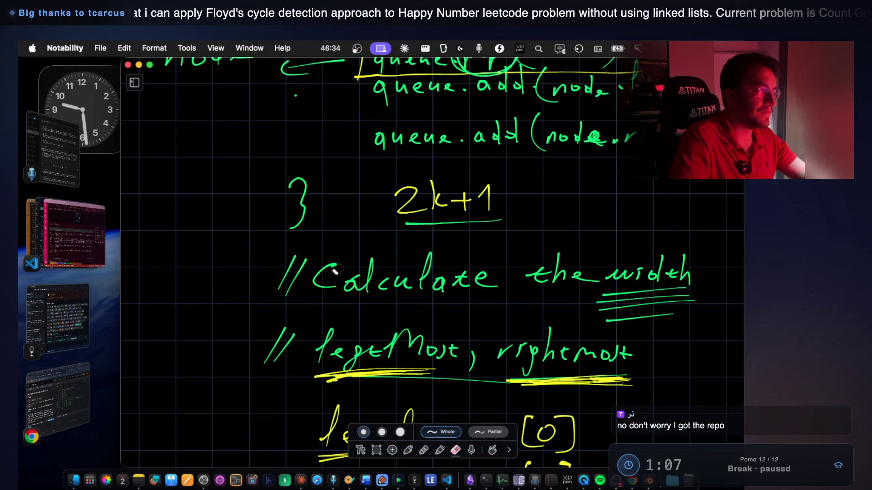
scroll(537, 235, "down", 2)
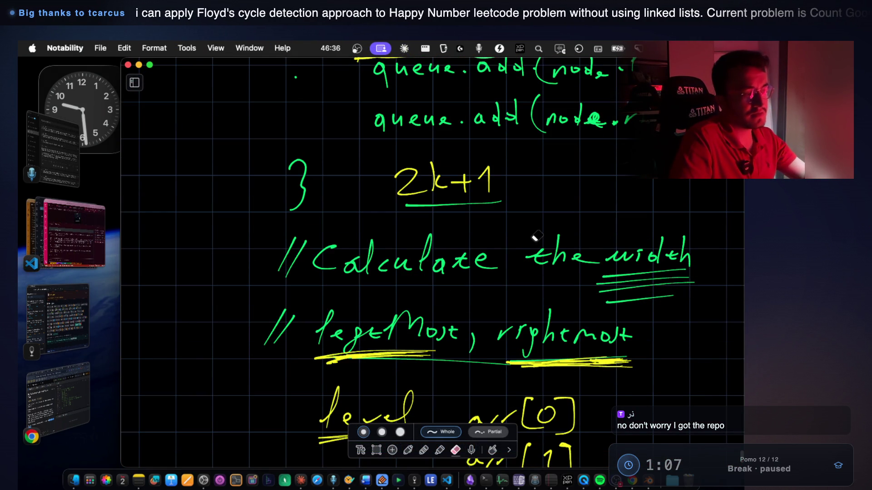
scroll(537, 235, "up", 8)
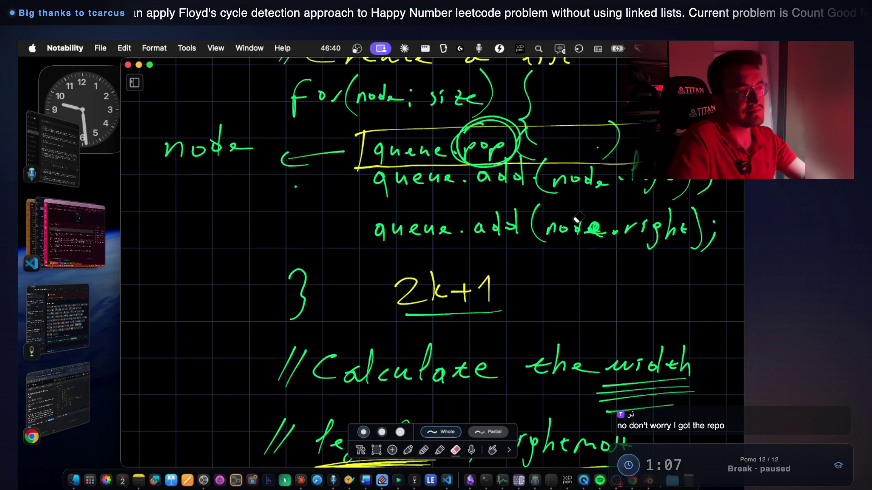
scroll(576, 221, "up", 5)
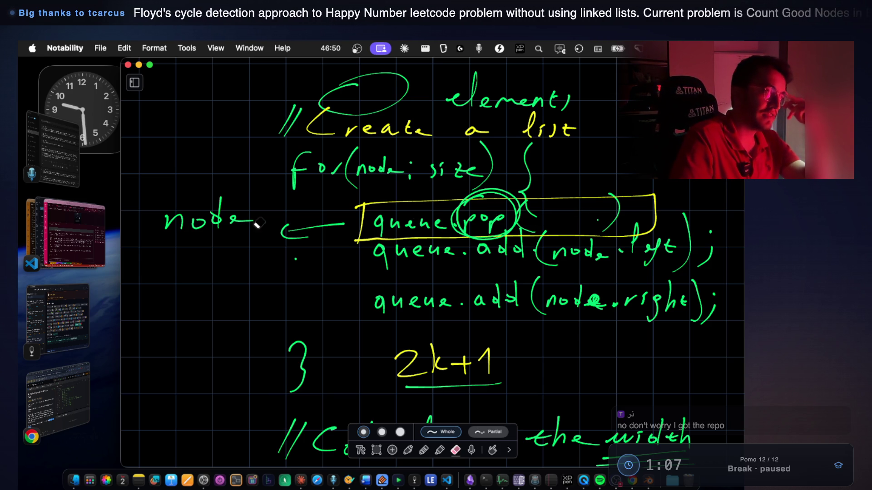
left_click(86, 227)
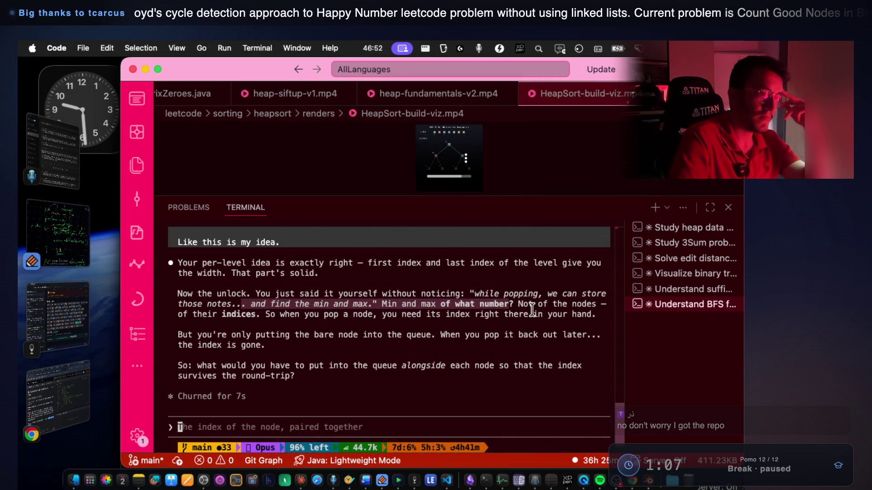
Reread Claude's point about the nodes' indices and return to the Notability notes.
left_click_drag(534, 299, 567, 301)
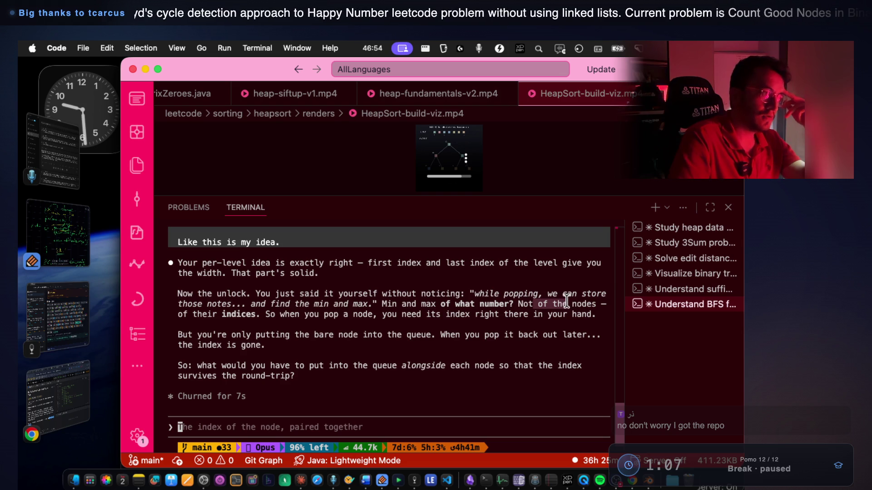
left_click_drag(222, 314, 496, 315)
left_click(83, 238)
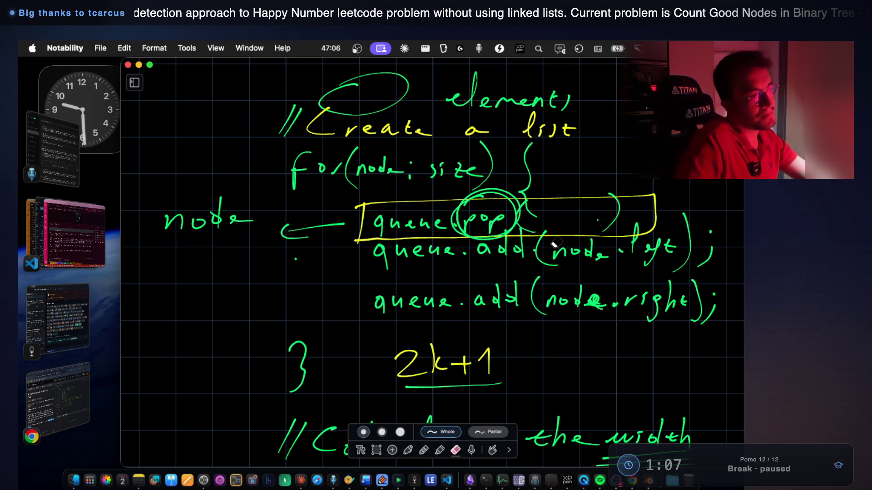
Try a pen arrow toward the queue.add lines, undo it, and box-select both queue.add lines.
scroll(483, 248, "up", 3)
scroll(482, 248, "up", 5)
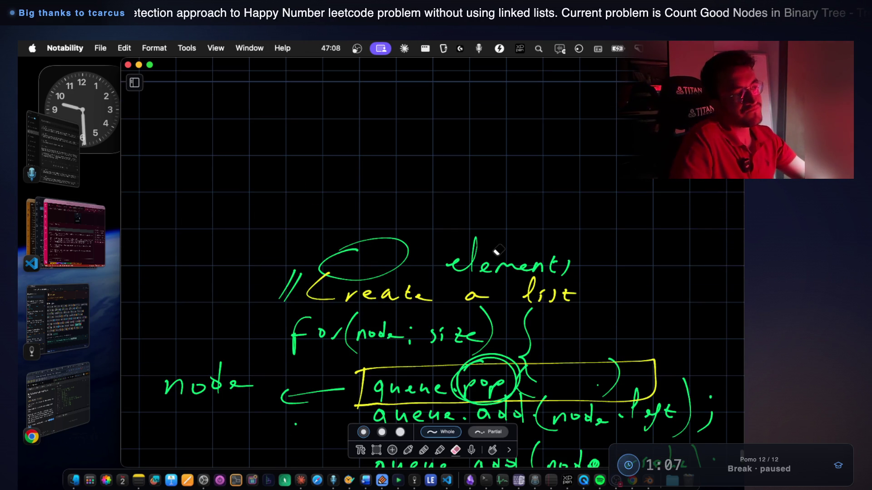
scroll(498, 250, "down", 6)
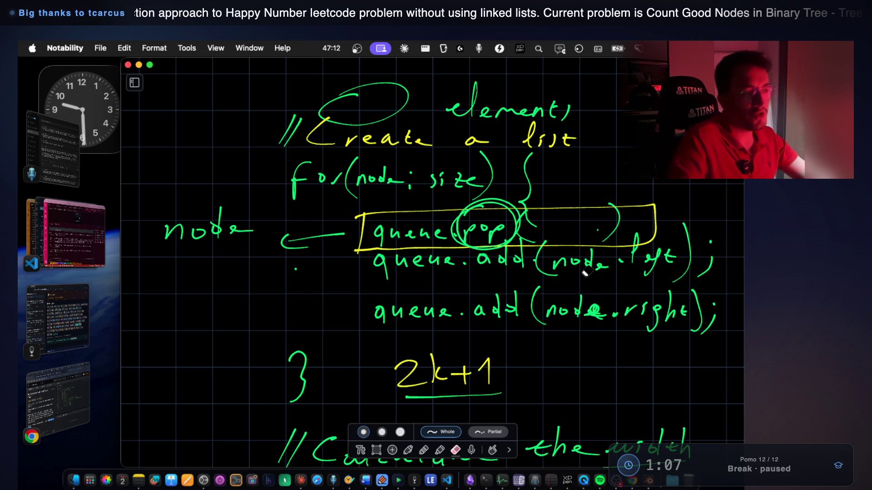
left_click(408, 450)
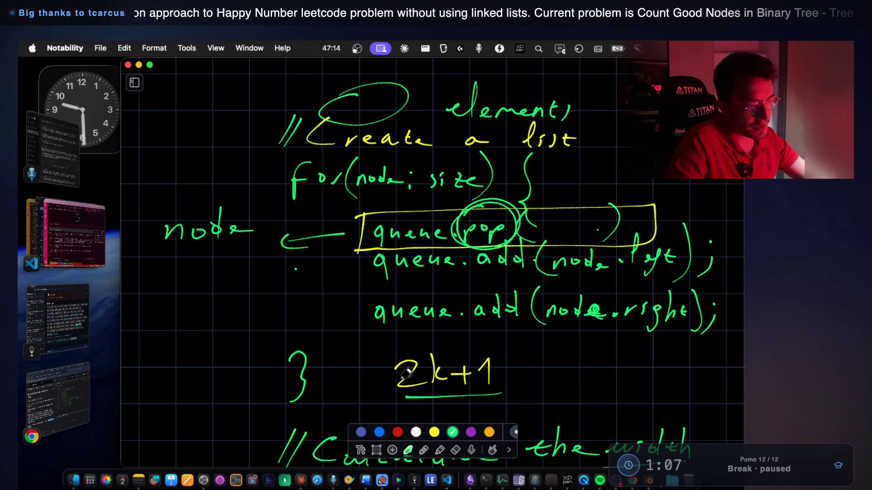
left_click_drag(281, 301, 345, 285)
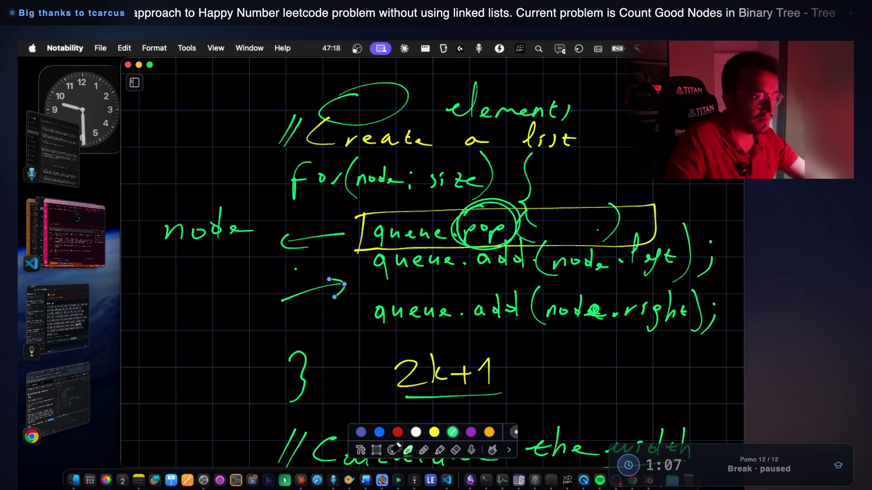
key("super+z")
key("super+z")
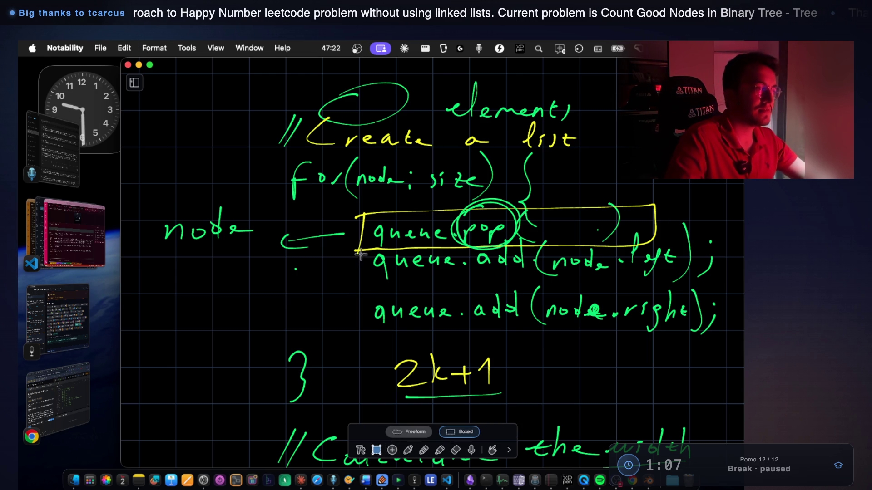
mouse_move(361, 251)
left_mouse_down()
mouse_move(572, 336)
mouse_move(700, 344)
left_mouse_up()
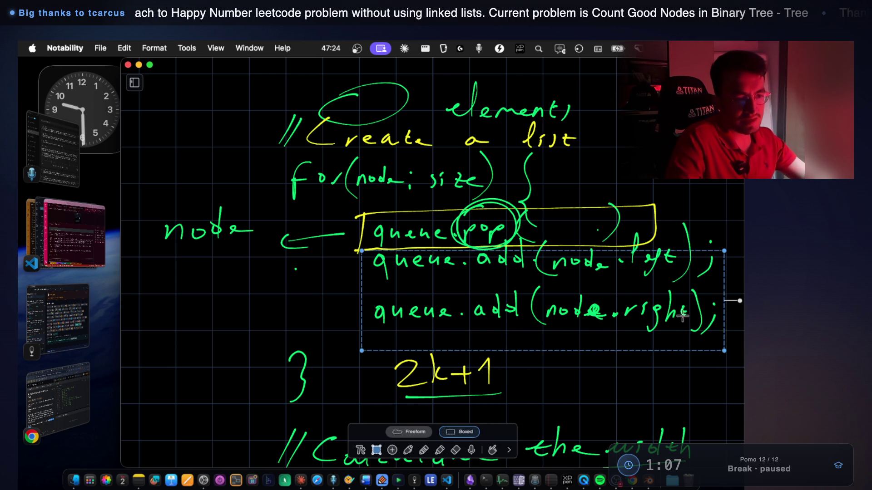
Shift the queue.add lines down and switch to red ink, undoing a stray scribble and erasure.
left_click_drag(613, 292, 605, 318)
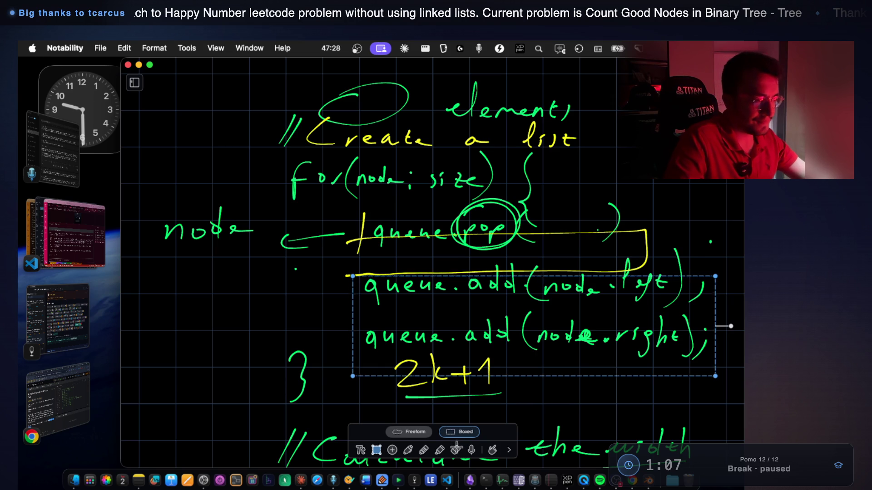
left_click(455, 450)
left_click(650, 234)
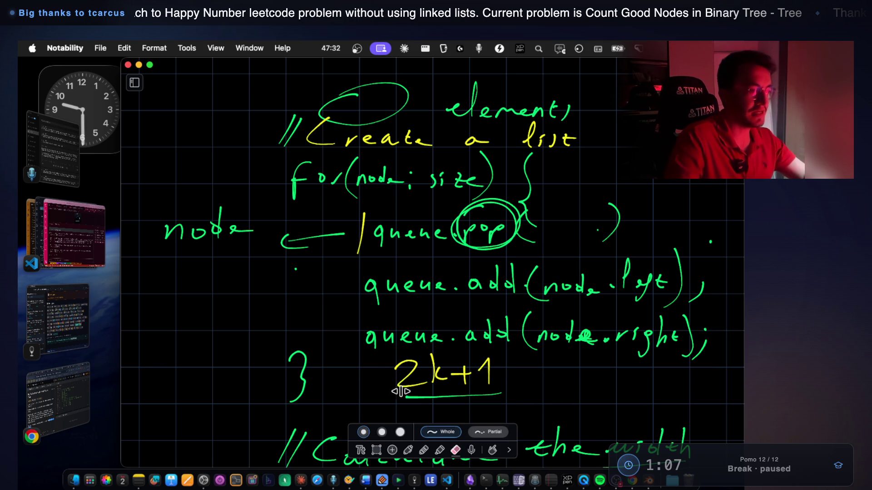
left_click(408, 450)
left_click(398, 432)
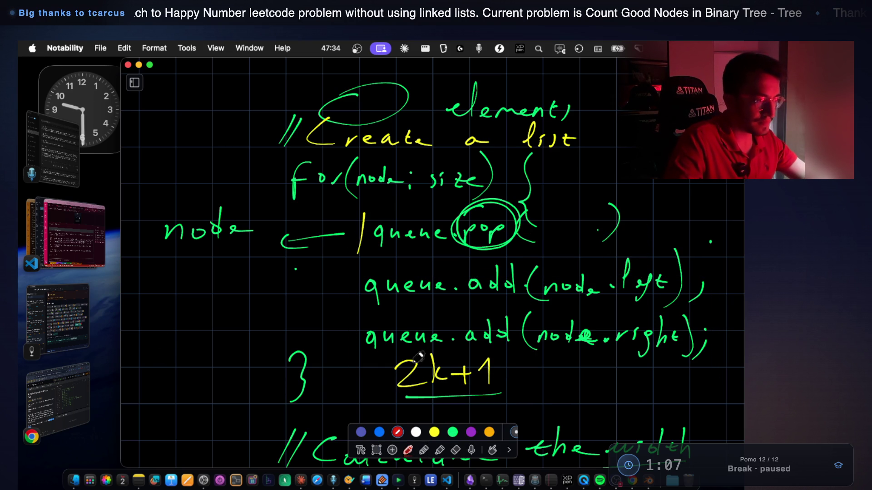
mouse_move(382, 245)
left_mouse_down()
mouse_move(368, 265)
mouse_move(394, 249)
left_mouse_up()
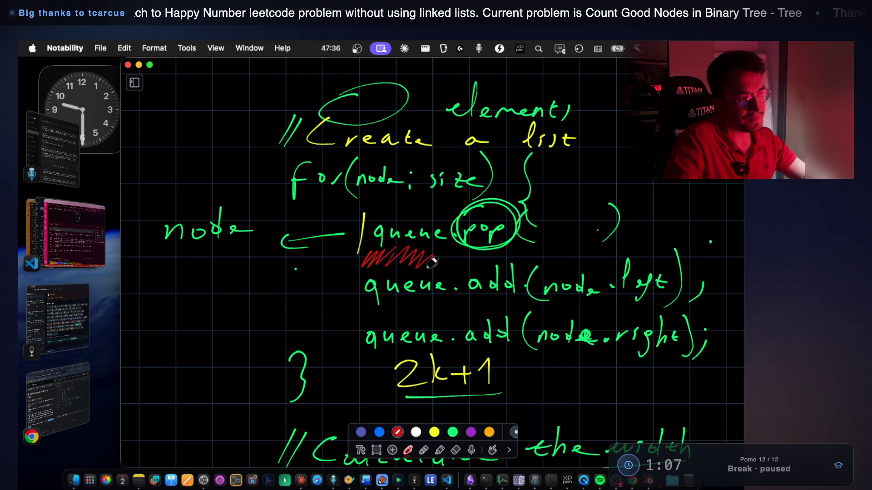
key("cmd+z")
key("cmd+z")
key("cmd+z")
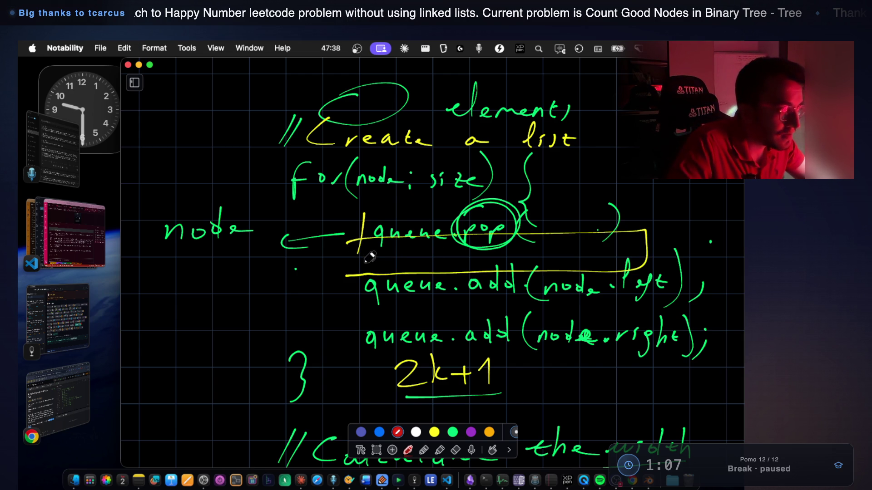
key("super+z")
Draw a hatched red box under queue.pop and underline node.left in red.
mouse_move(344, 272)
left_mouse_down()
mouse_move(341, 247)
mouse_move(488, 239)
mouse_move(654, 233)
mouse_move(658, 259)
left_mouse_up()
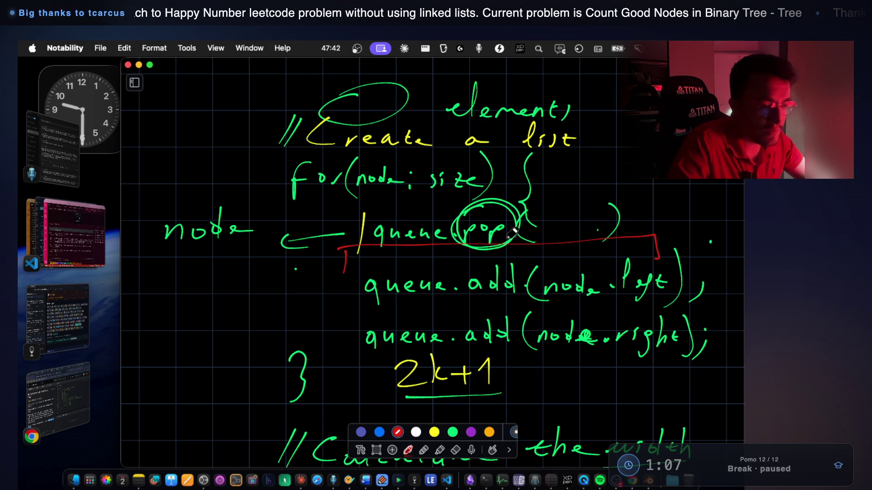
left_click_drag(343, 273, 676, 261)
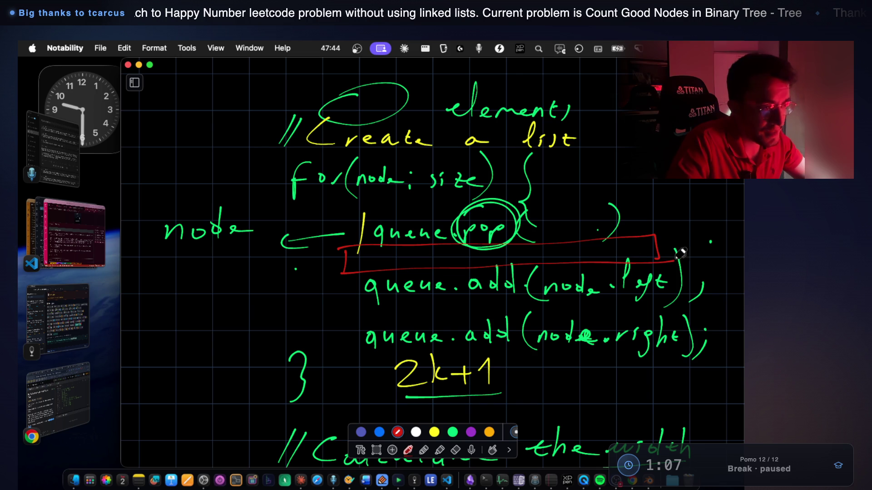
left_click_drag(381, 250, 363, 271)
mouse_move(399, 250)
left_mouse_down()
mouse_move(385, 270)
mouse_move(397, 270)
left_mouse_up()
mouse_move(422, 249)
left_mouse_down()
mouse_move(407, 269)
mouse_move(417, 269)
left_mouse_up()
mouse_move(444, 248)
left_mouse_down()
mouse_move(424, 273)
mouse_move(466, 269)
left_mouse_up()
mouse_move(490, 248)
left_mouse_down()
mouse_move(477, 269)
mouse_move(488, 268)
left_mouse_up()
mouse_move(513, 247)
left_mouse_down()
mouse_move(500, 268)
mouse_move(523, 267)
left_mouse_up()
mouse_move(556, 245)
left_mouse_down()
mouse_move(542, 266)
mouse_move(564, 265)
left_mouse_up()
mouse_move(593, 244)
left_mouse_down()
mouse_move(579, 264)
mouse_move(598, 260)
left_mouse_up()
mouse_move(623, 242)
left_mouse_down()
mouse_move(611, 259)
mouse_move(629, 258)
left_mouse_up()
left_click_drag(654, 238, 644, 257)
left_click_drag(552, 311, 645, 312)
left_click_drag(583, 307, 661, 309)
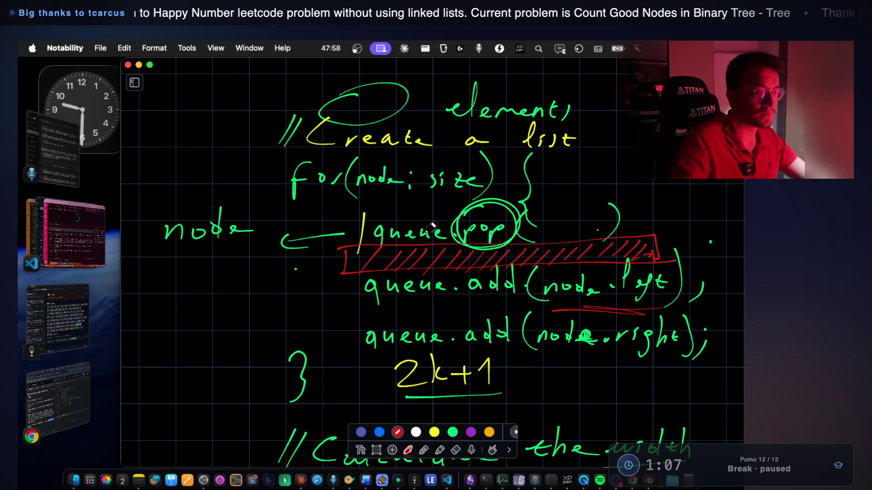
Draw a red arrow to the queue.add lines and write 'node' beside it.
mouse_move(272, 294)
left_mouse_down()
mouse_move(330, 291)
mouse_move(311, 307)
left_mouse_up()
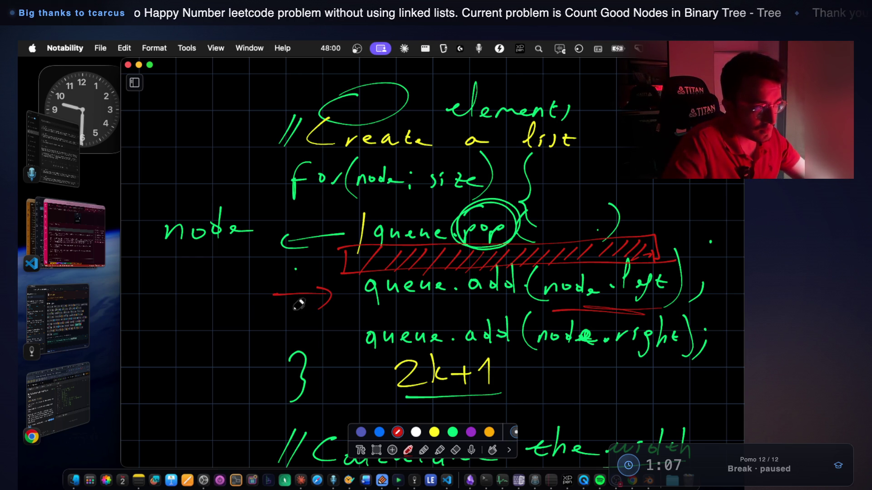
mouse_move(146, 312)
left_mouse_down()
mouse_move(164, 317)
mouse_move(196, 295)
mouse_move(230, 323)
left_mouse_up()
scroll(244, 291, "up", 10)
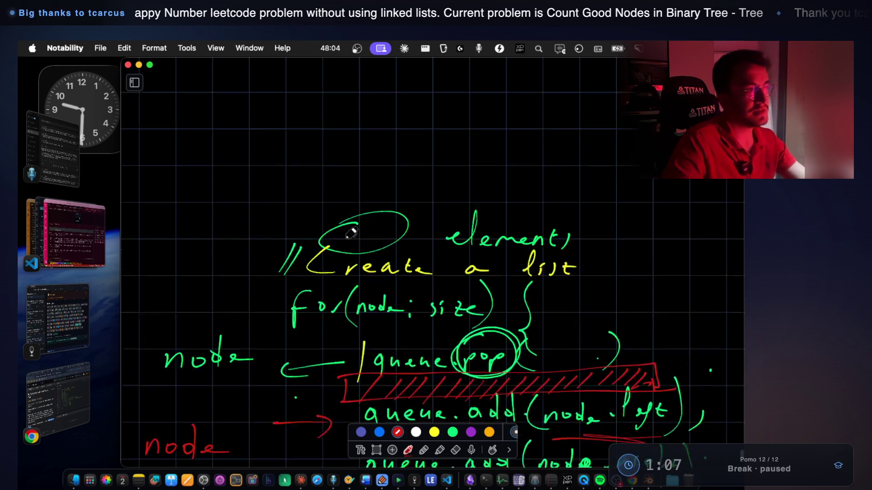
Write 'class Node' with braces in red below x = queue.size().
scroll(338, 235, "up", 3)
scroll(311, 247, "down", 8)
left_click_drag(163, 233, 180, 219)
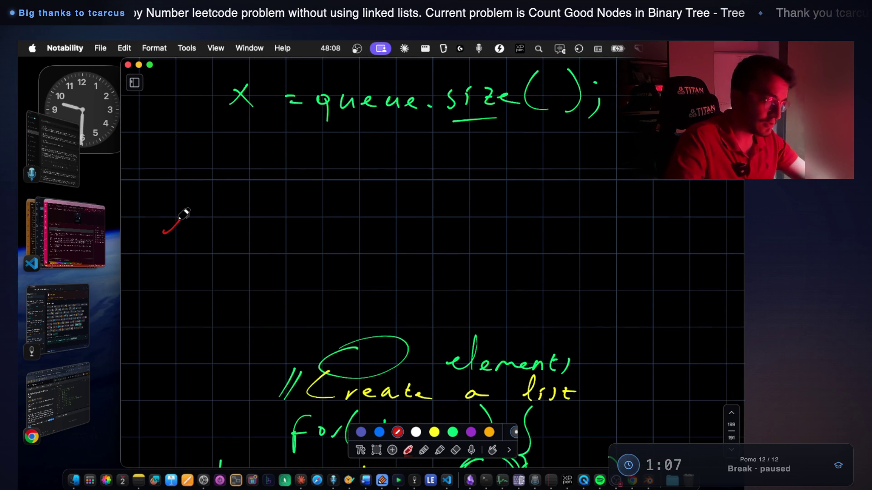
key("super+z")
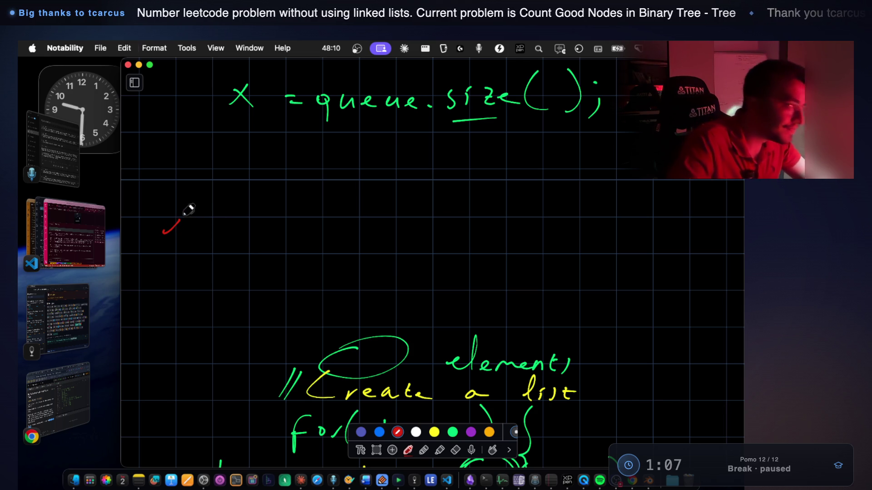
mouse_move(183, 216)
left_mouse_down()
mouse_move(208, 189)
mouse_move(220, 218)
mouse_move(236, 224)
mouse_move(344, 231)
mouse_move(357, 220)
left_mouse_up()
mouse_move(381, 220)
left_mouse_down()
mouse_move(385, 233)
mouse_move(411, 228)
left_mouse_up()
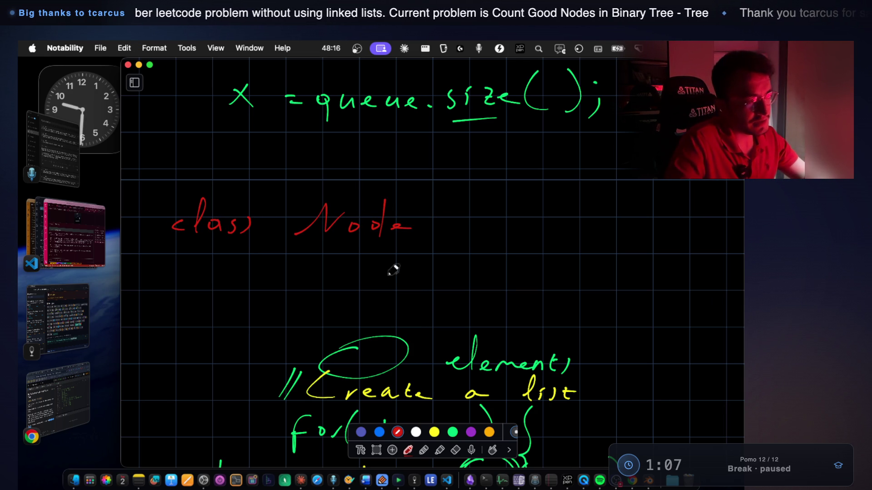
left_click_drag(445, 198, 442, 243)
left_click_drag(183, 351, 195, 395)
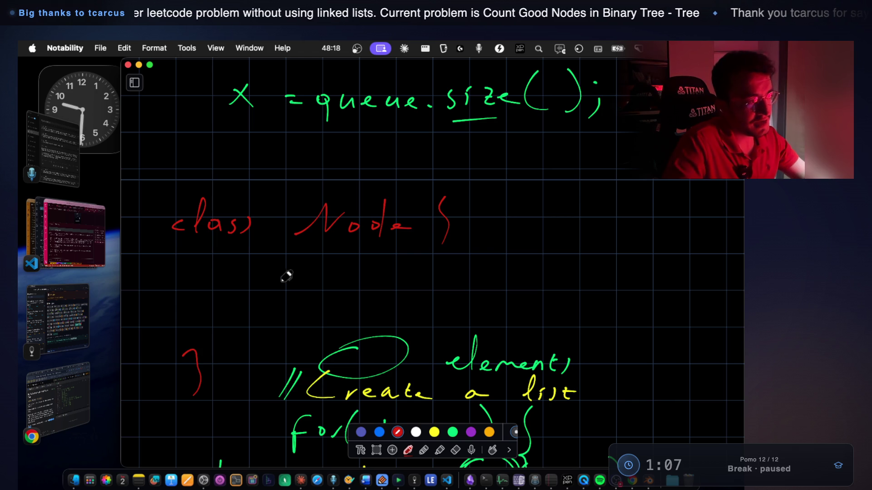
Add the 'int address;' field inside Node, then bring the VS Code terminal forward.
mouse_move(260, 279)
left_mouse_down()
mouse_move(316, 276)
mouse_move(343, 285)
left_mouse_up()
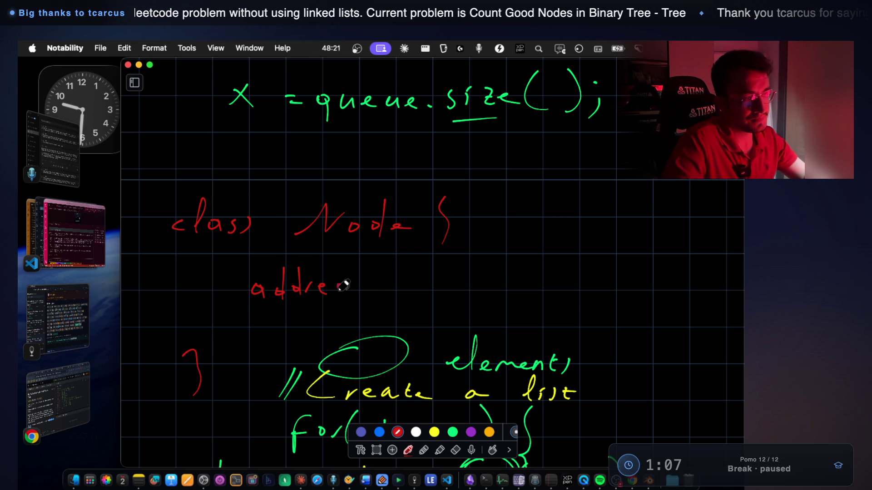
left_click_drag(204, 295, 218, 294)
mouse_move(223, 278)
left_mouse_down()
mouse_move(230, 297)
mouse_move(233, 282)
left_mouse_up()
left_click(362, 283)
left_click_drag(367, 298, 356, 311)
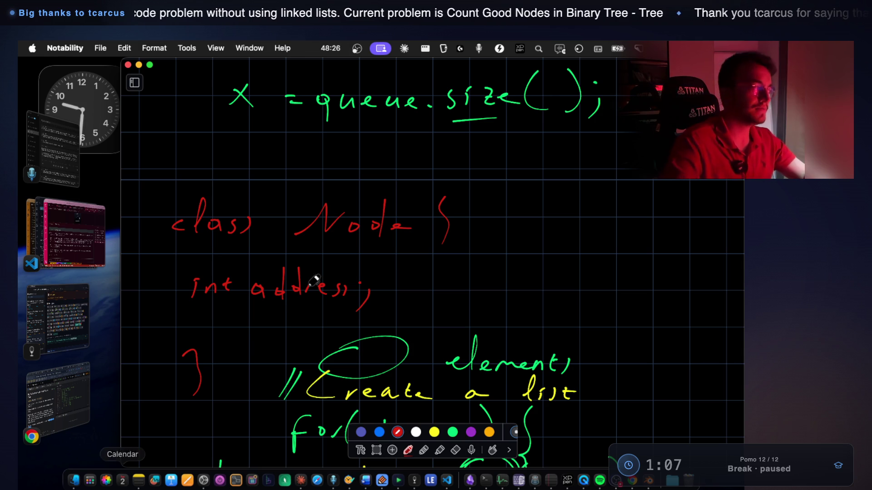
left_click(75, 232)
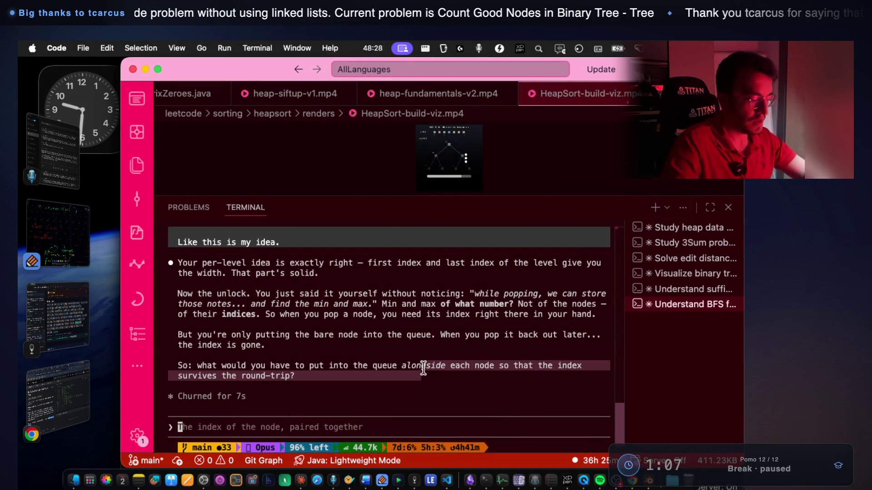
Start VoiceInk dictation in the terminal prompt, then return to the Notability queue.add notes.
key("fn")
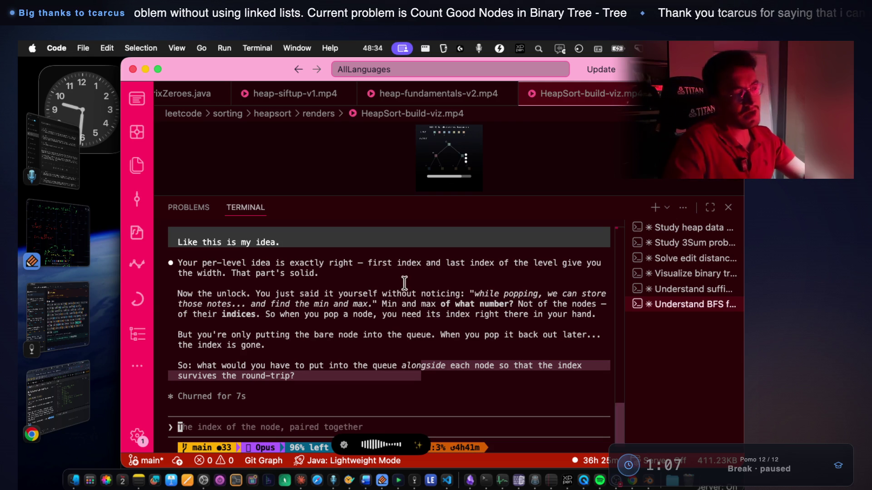
key("super+Tab")
scroll(522, 318, "down", 10)
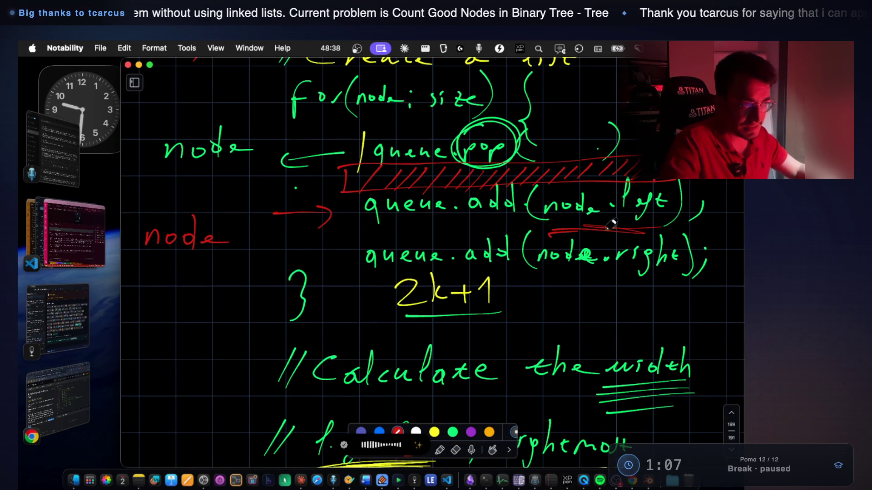
In Notability, underline node.right in red, box the node with 'address' beneath it, and mark int address.
left_click_drag(559, 282, 668, 282)
mouse_move(594, 282)
left_mouse_down()
mouse_move(620, 281)
mouse_move(570, 282)
left_mouse_up()
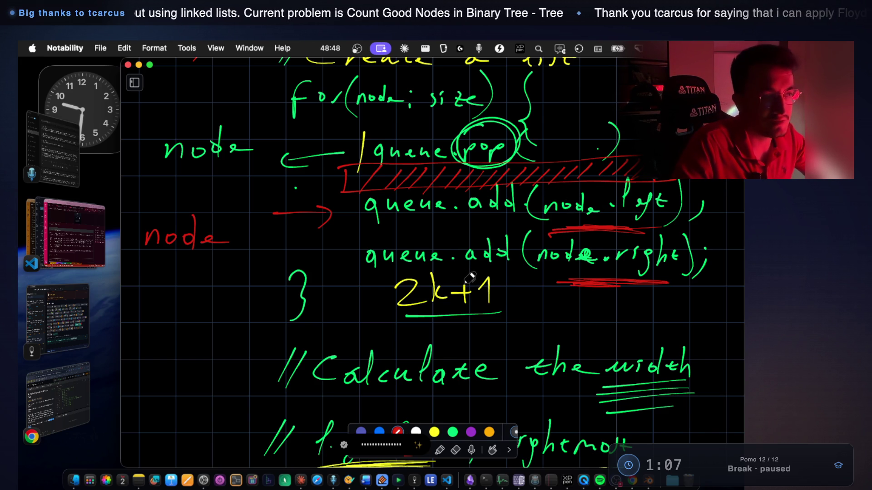
left_click_drag(146, 289, 217, 296)
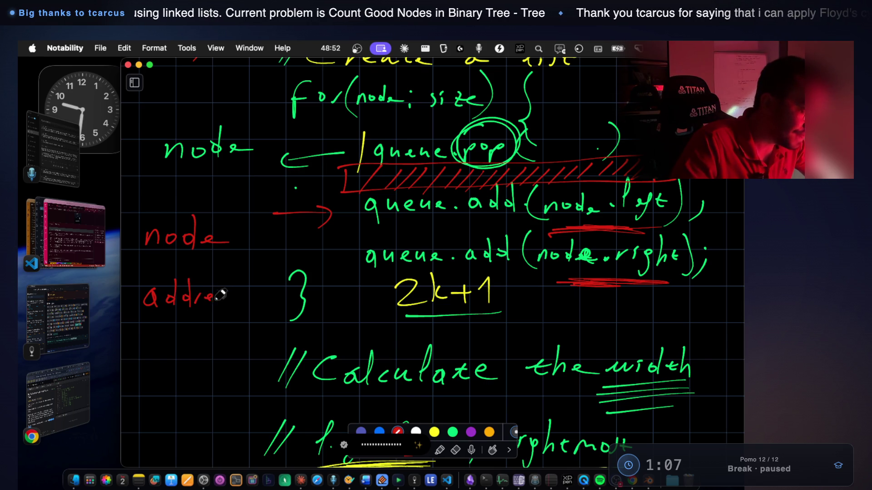
mouse_move(147, 203)
left_mouse_down()
mouse_move(137, 259)
mouse_move(263, 235)
mouse_move(142, 254)
left_mouse_up()
scroll(227, 213, "up", 10)
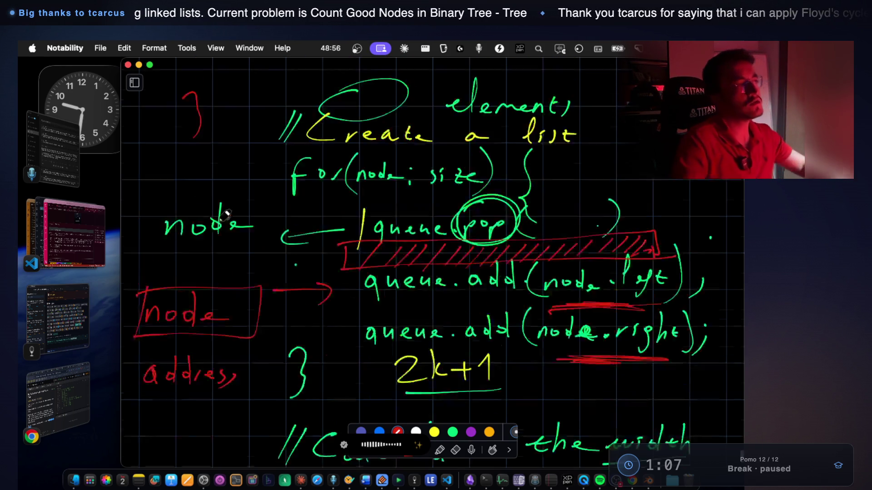
mouse_move(133, 256)
left_mouse_down()
mouse_move(175, 255)
mouse_move(169, 266)
left_mouse_up()
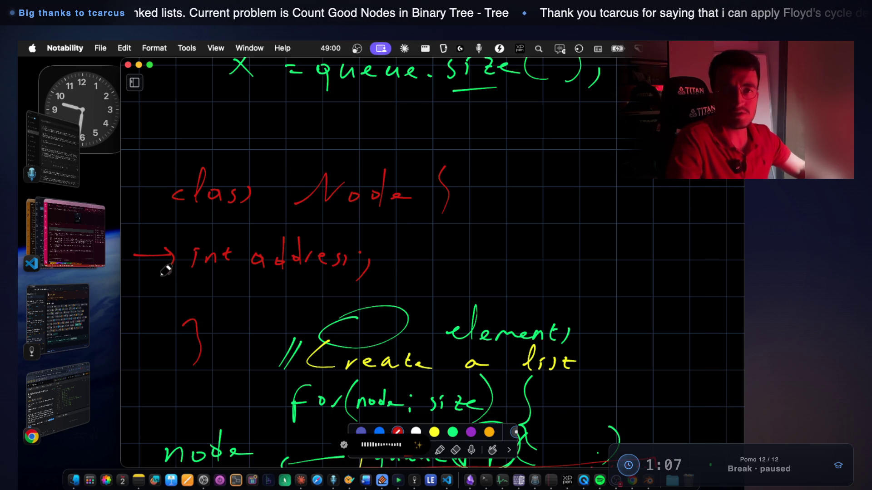
left_click_drag(257, 274, 327, 272)
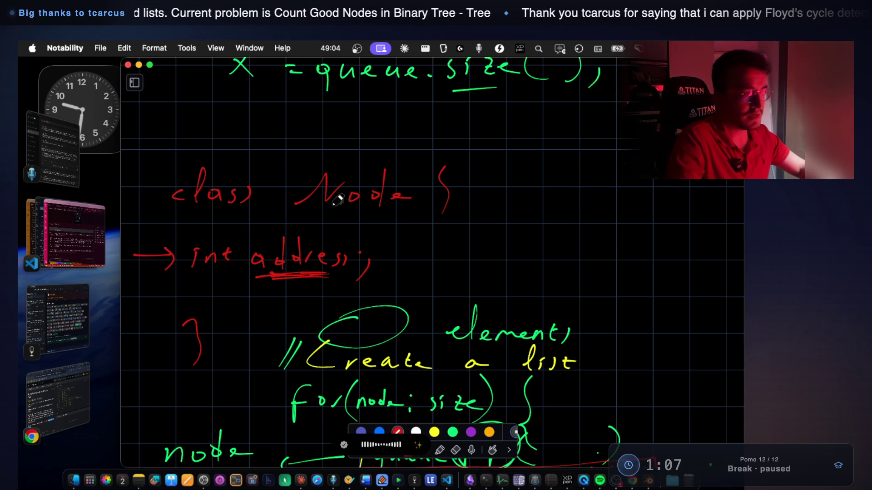
Write node.left.address beside 2k+1 and circle 2k+1 in red.
scroll(301, 197, "down", 10)
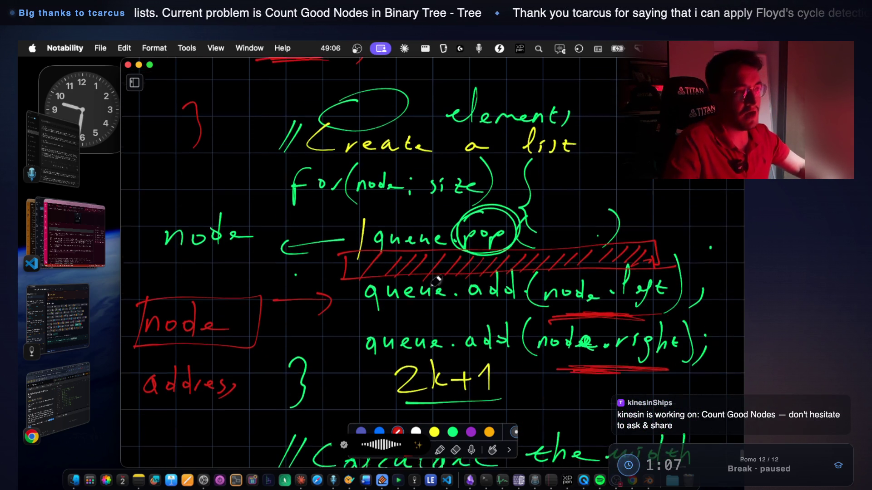
scroll(411, 273, "down", 2)
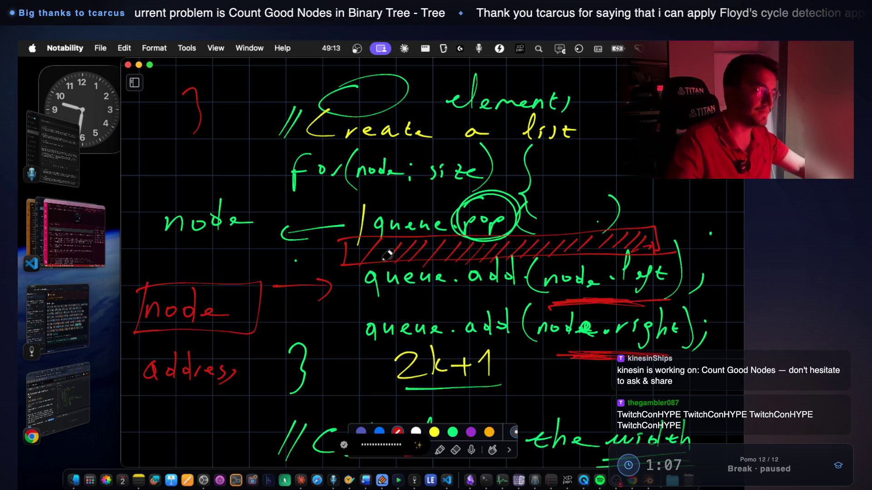
scroll(388, 255, "down", 5)
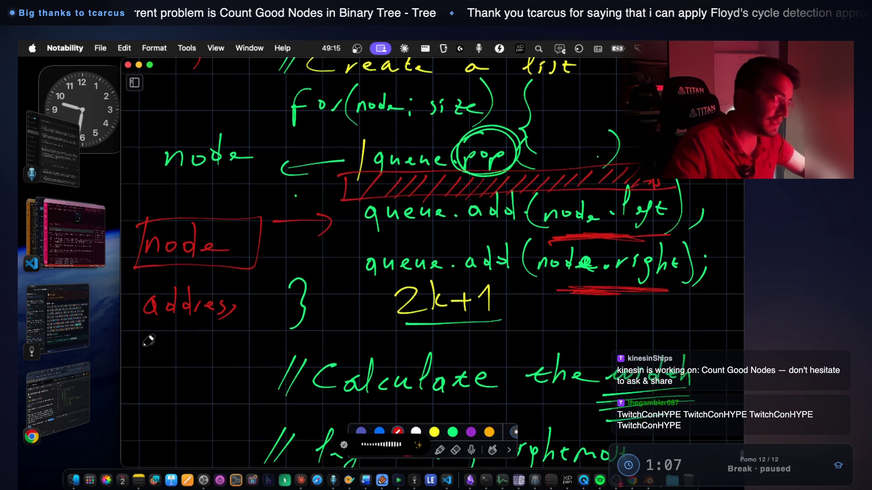
scroll(151, 339, "down", 2)
mouse_move(536, 301)
left_mouse_down()
mouse_move(685, 304)
mouse_move(720, 286)
mouse_move(732, 299)
left_mouse_up()
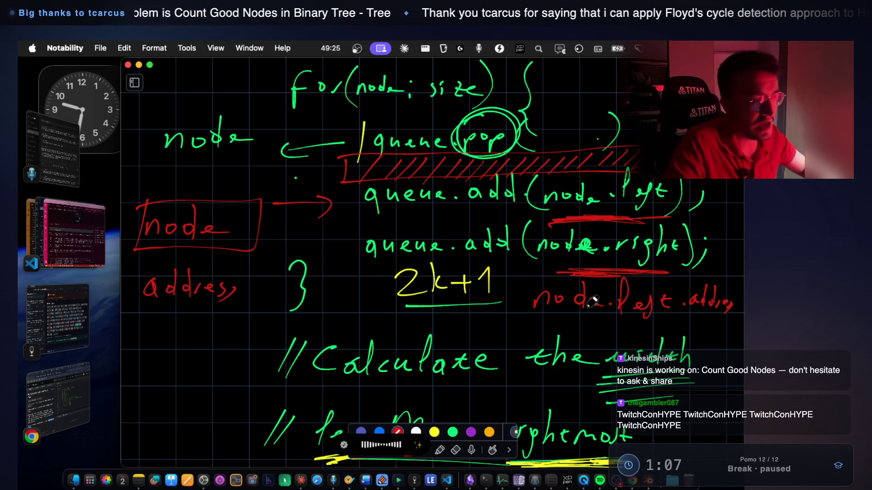
mouse_move(433, 261)
left_mouse_down()
mouse_move(366, 290)
mouse_move(401, 270)
left_mouse_up()
Write root.address beside int address, circle it in red, and return to VS Code.
scroll(401, 271, "up", 7)
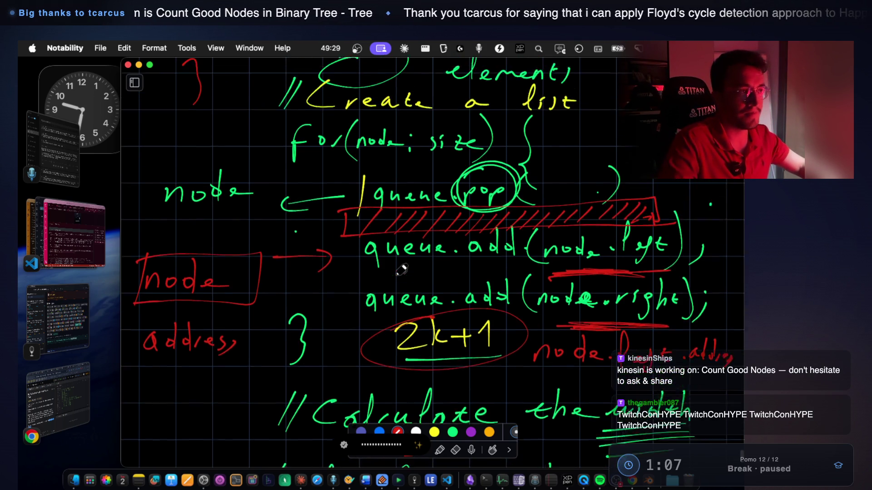
scroll(540, 333, "down", 2)
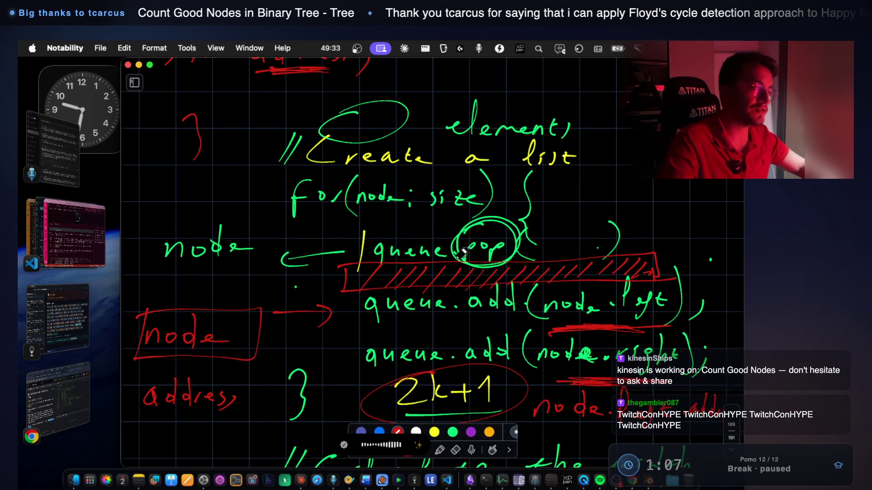
scroll(547, 265, "up", 4)
mouse_move(428, 174)
left_mouse_down()
mouse_move(457, 154)
mouse_move(483, 164)
left_mouse_up()
left_click_drag(477, 156, 526, 138)
mouse_move(458, 139)
left_mouse_down()
mouse_move(525, 135)
mouse_move(530, 160)
mouse_move(570, 137)
mouse_move(593, 159)
mouse_move(620, 158)
left_mouse_up()
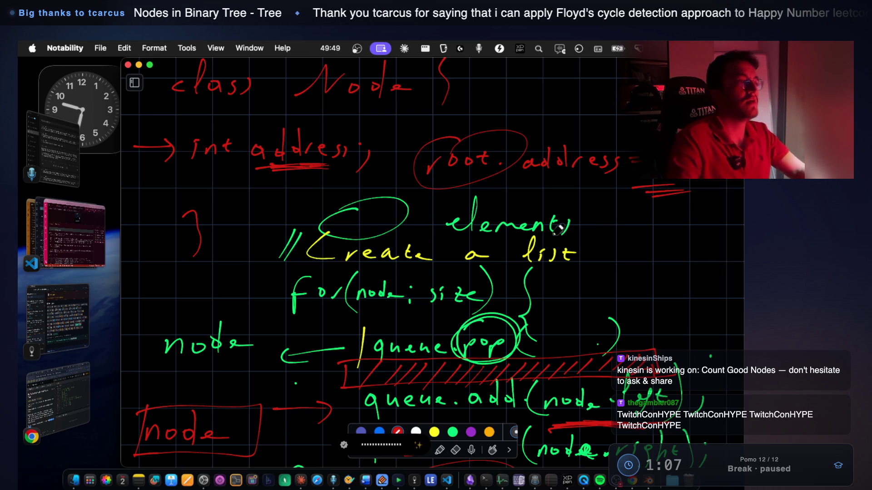
left_click(84, 236)
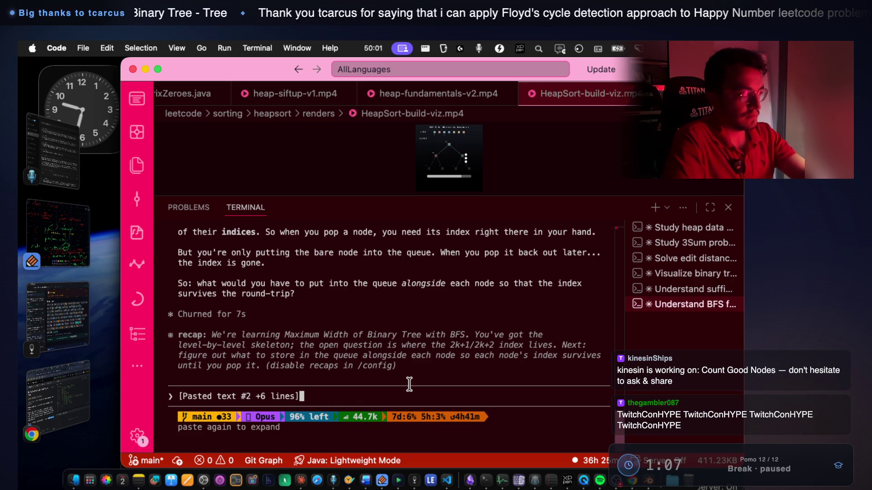
Send the dictated index-with-node explanation to Claude, then pause the Focus Timer.
key("Return")
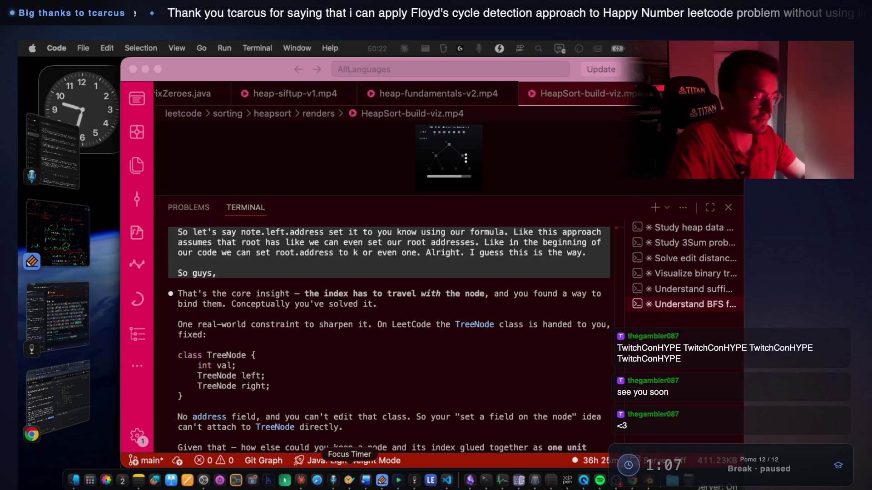
left_click(349, 486)
left_click(427, 309)
left_click(68, 307)
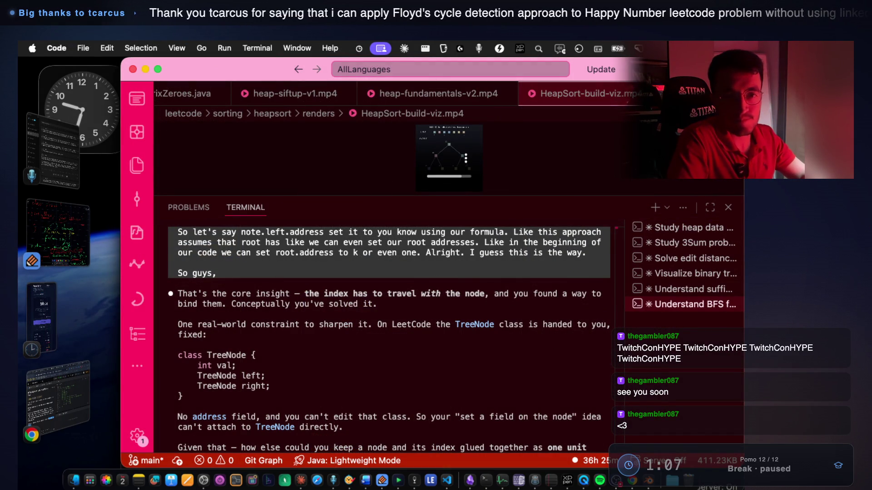
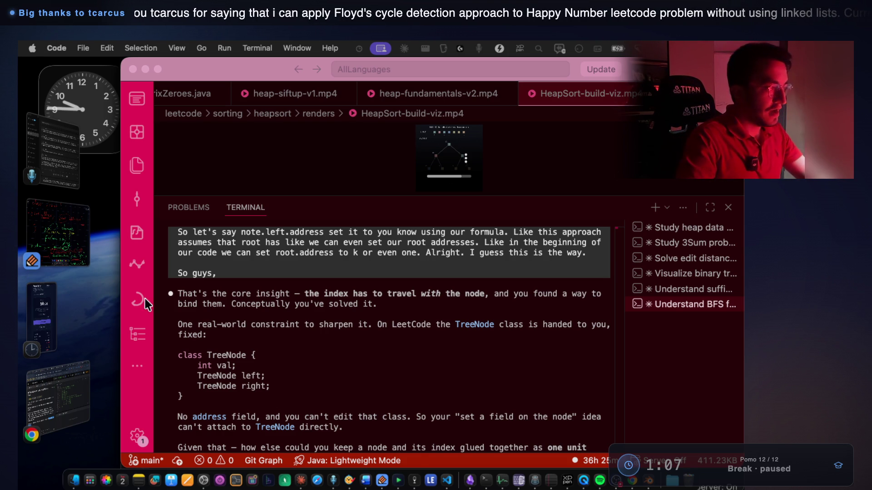
Bring the Notability window with the handwritten BFS node-indexing notes forward.
left_click(78, 256)
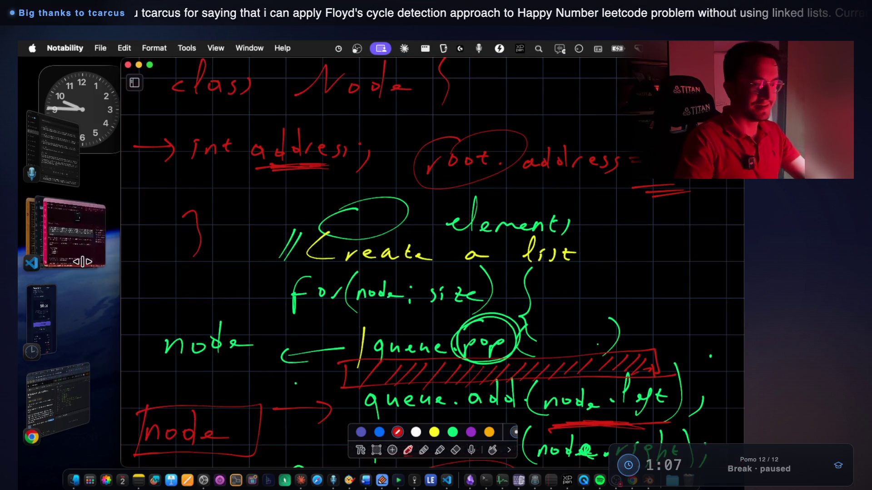
With the green pen, trace the red arrow and underline 'address' and 'node.left' in the BFS notes.
scroll(352, 385, "down", 3)
scroll(352, 385, "down", 4)
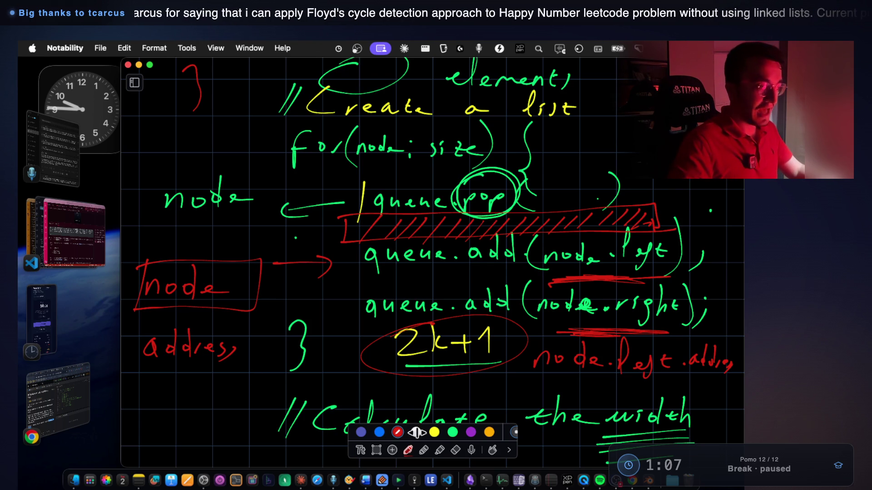
left_click(453, 432)
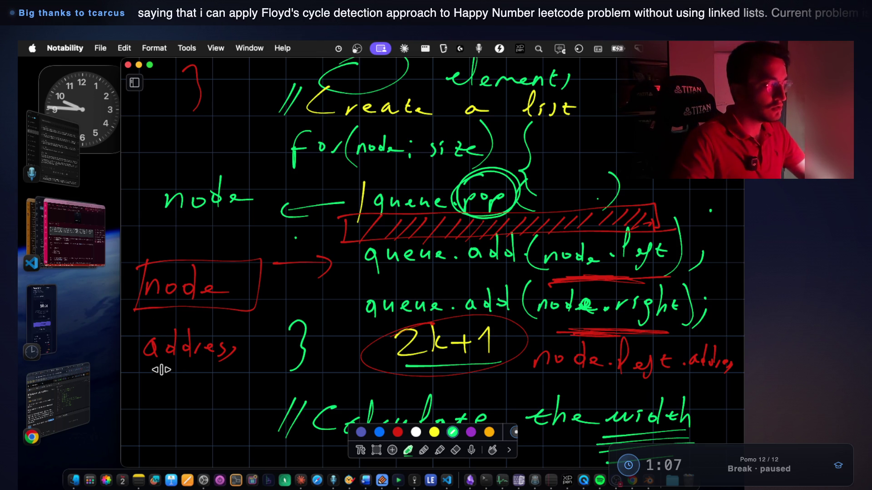
scroll(198, 243, "up", 1)
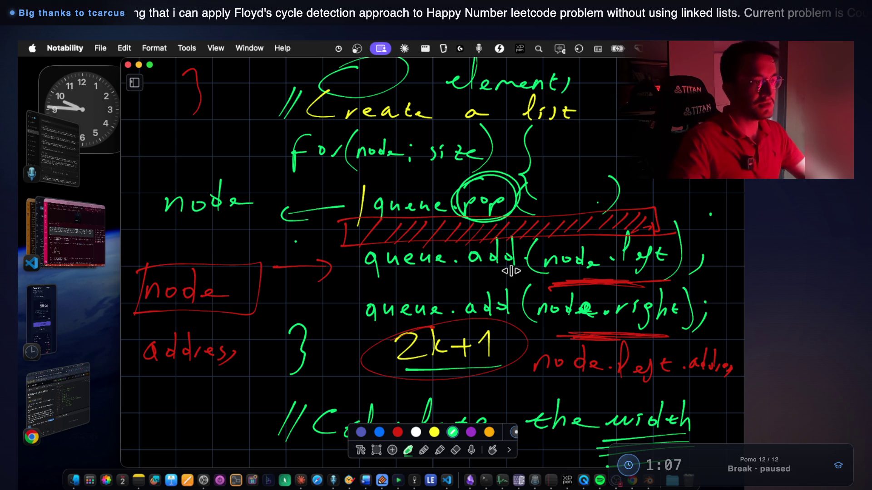
mouse_move(282, 267)
left_mouse_down()
mouse_move(336, 272)
mouse_move(323, 285)
left_mouse_up()
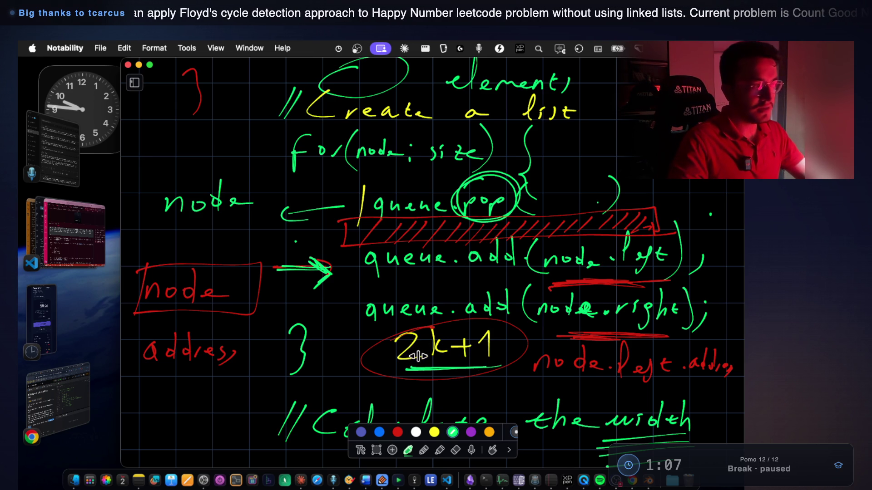
left_click_drag(151, 371, 219, 381)
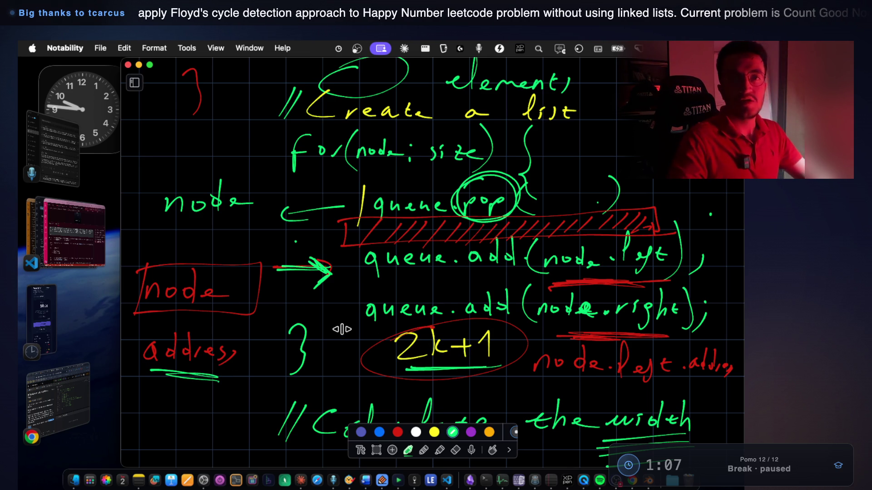
mouse_move(554, 282)
left_mouse_down()
mouse_move(688, 285)
mouse_move(541, 283)
left_mouse_up()
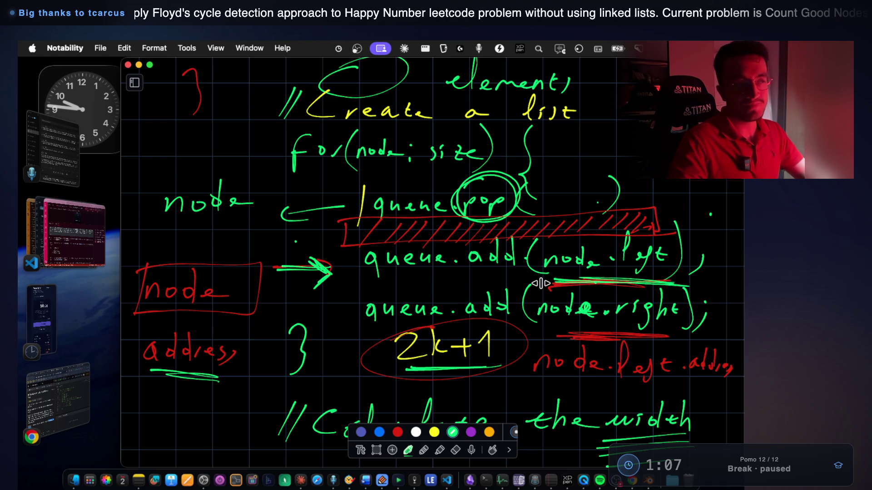
scroll(369, 307, "down", 10)
In green, draw an arrow to func(left, 2k+1), thicken the DFS underline, and underline 2k+1 and 2k+2.
scroll(371, 308, "down", 10)
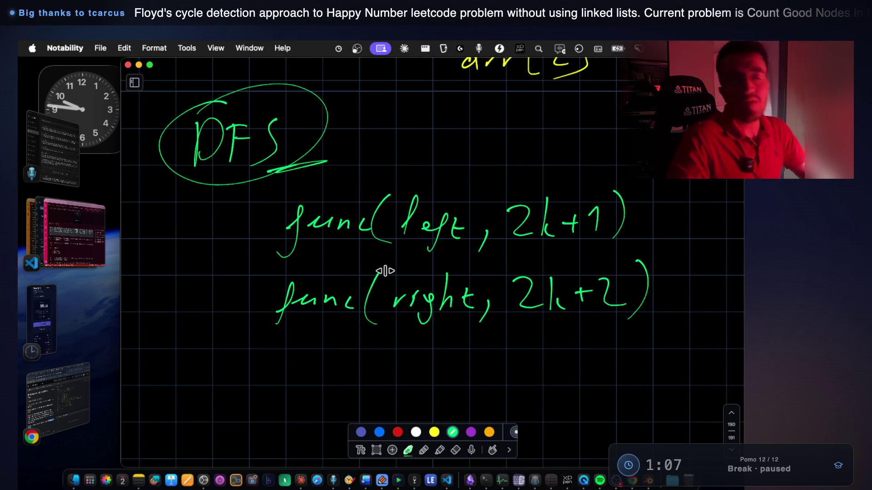
mouse_move(568, 131)
left_mouse_down()
mouse_move(517, 169)
mouse_move(534, 174)
left_mouse_up()
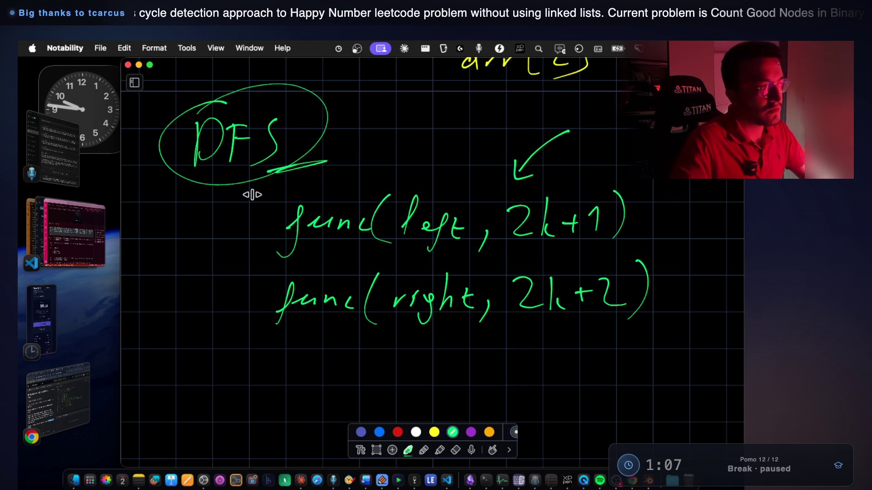
left_click_drag(251, 183, 306, 160)
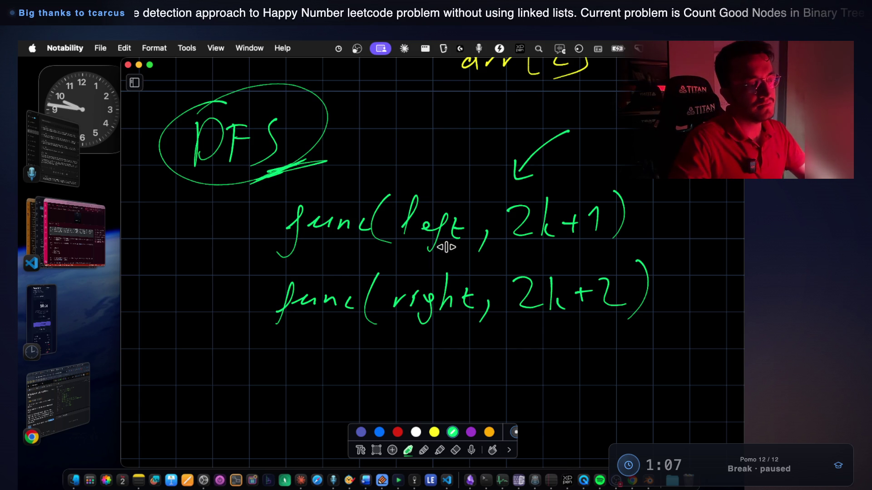
left_click_drag(524, 246, 596, 244)
left_click_drag(601, 319, 539, 319)
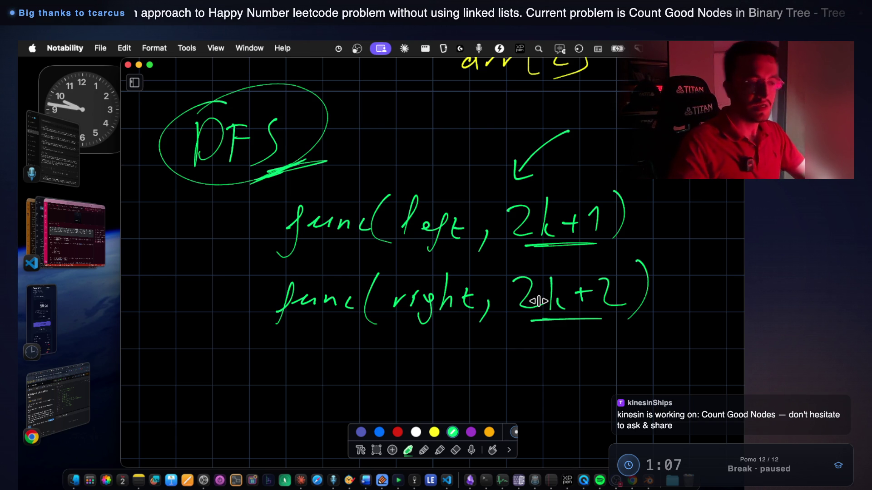
scroll(522, 284, "up", 10)
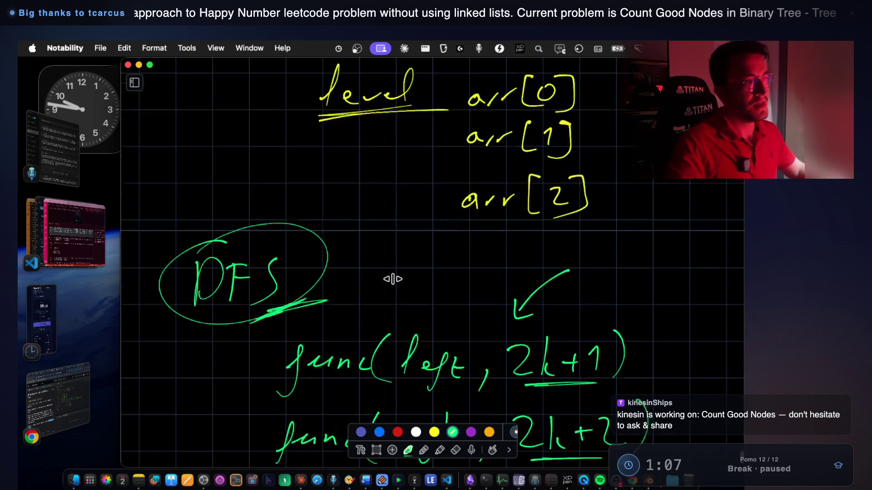
With the red pen, bracket the class Node definition and underline 'int address'.
scroll(409, 282, "up", 8)
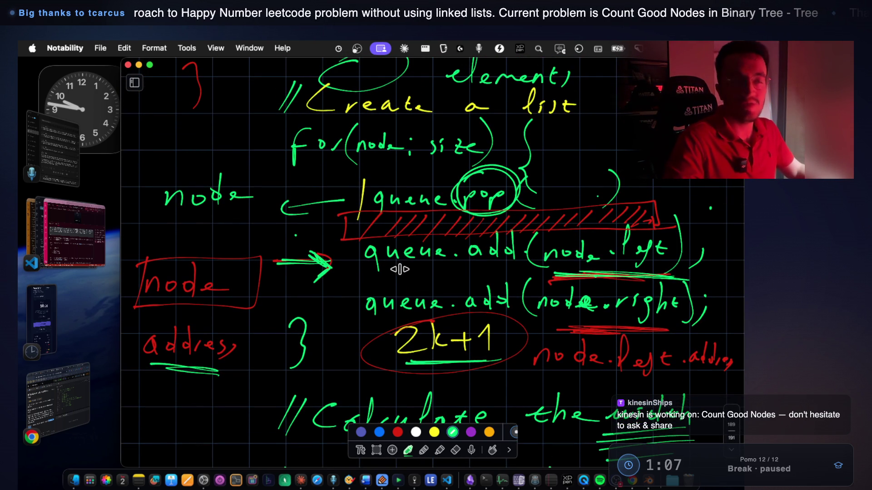
scroll(399, 269, "down", 3)
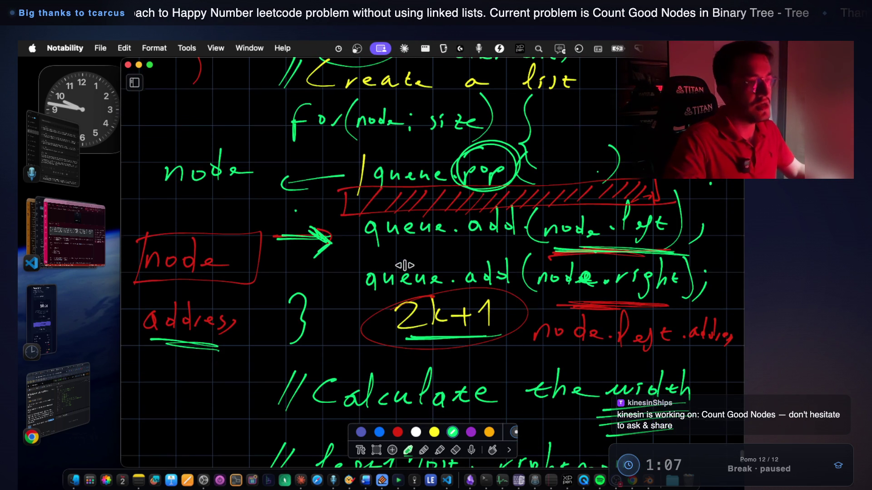
scroll(150, 252, "up", 10)
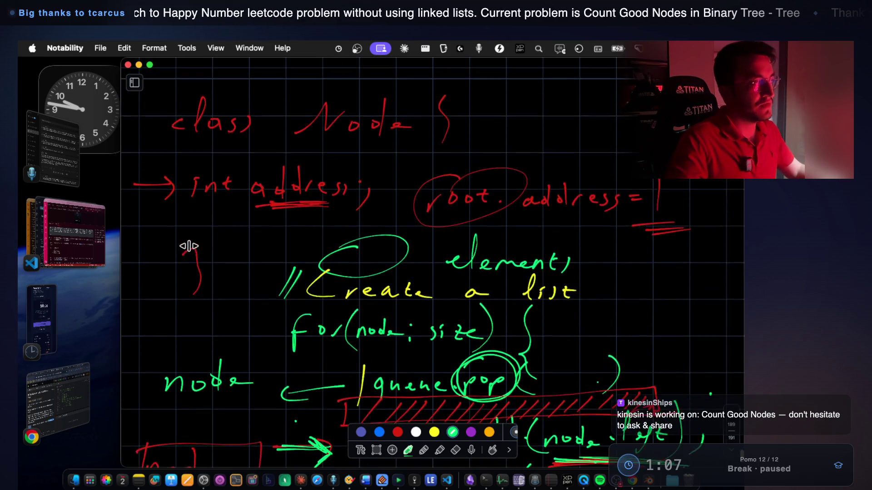
scroll(190, 246, "up", 5)
left_click(398, 432)
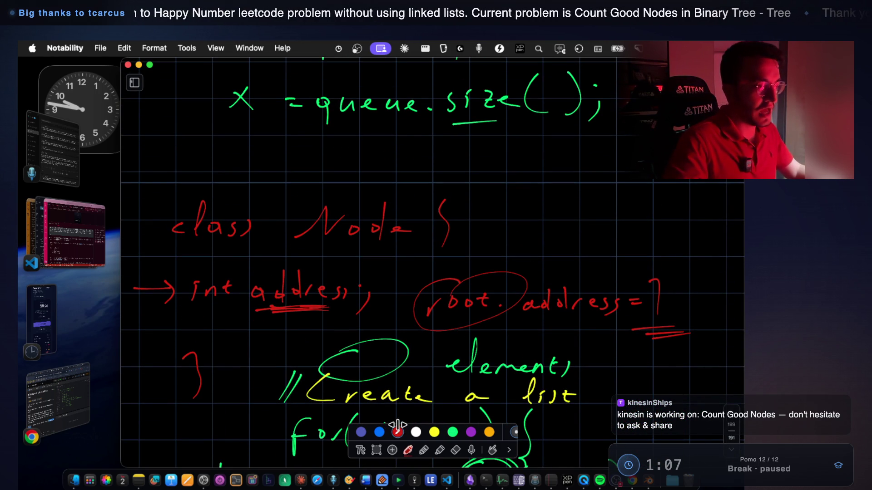
mouse_move(157, 175)
left_mouse_down()
mouse_move(140, 200)
mouse_move(136, 369)
mouse_move(228, 384)
mouse_move(367, 309)
mouse_move(484, 202)
mouse_move(183, 165)
mouse_move(153, 172)
left_mouse_up()
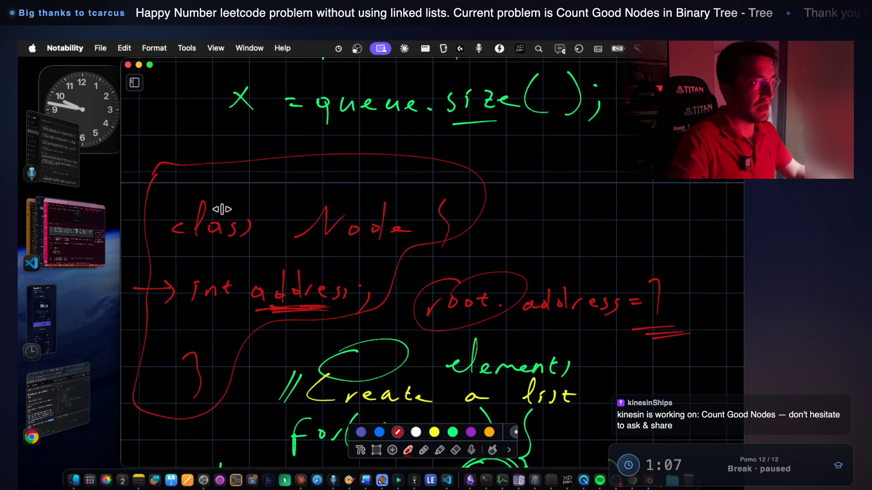
left_click_drag(189, 309, 350, 313)
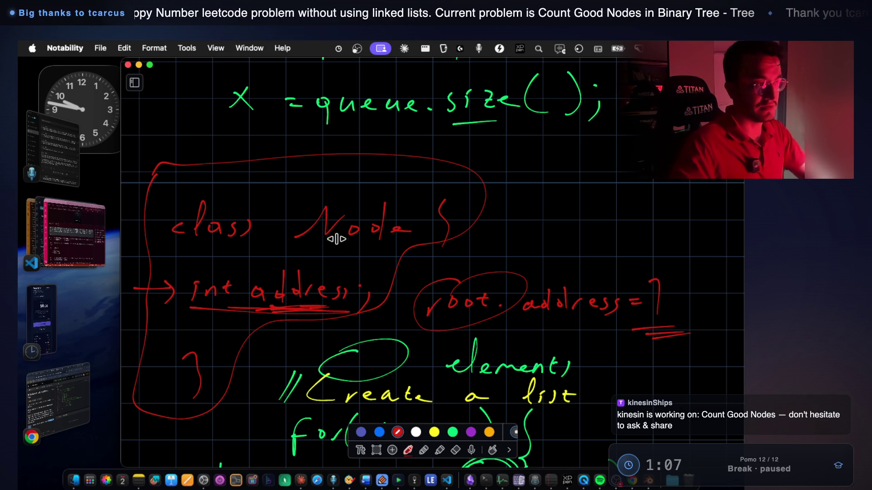
Return from the notes to the tutor chat in VS Code.
scroll(350, 204, "down", 5)
scroll(503, 291, "down", 3)
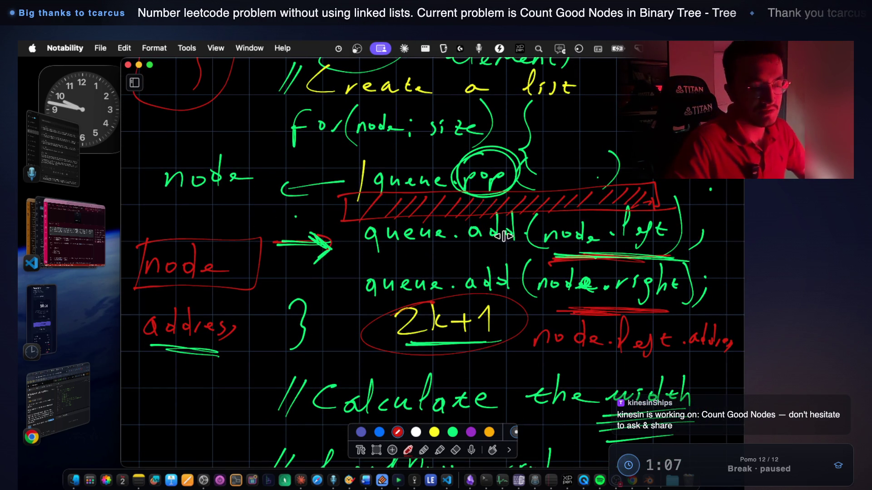
left_click(66, 231)
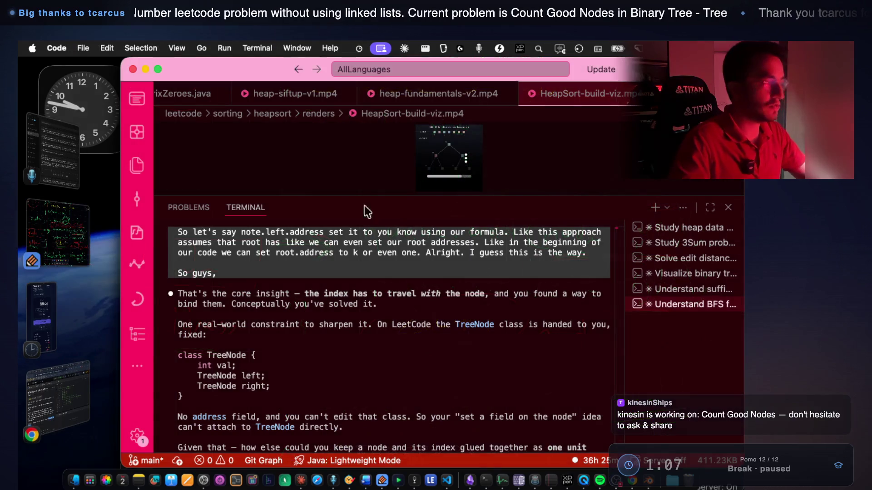
Mark 'core insight', 'the node' and 'bind them' in the tutor's reply while reading.
scroll(463, 298, "down", 3)
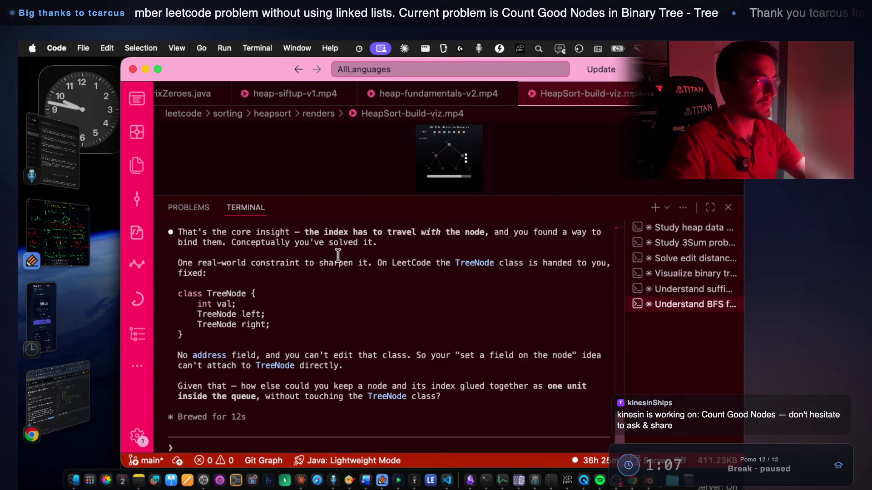
left_click_drag(241, 232, 383, 227)
left_click_drag(446, 232, 586, 232)
left_click_drag(222, 242, 272, 240)
left_click_drag(172, 247, 222, 243)
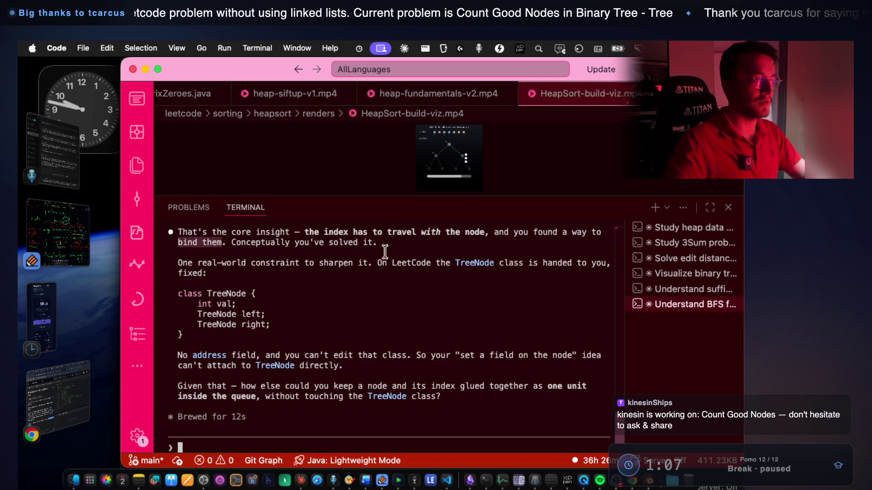
Start the focus timer, reset it to 00:00, and restart tracking.
left_click(414, 481)
left_click(397, 308)
left_click(397, 308)
left_click(406, 293)
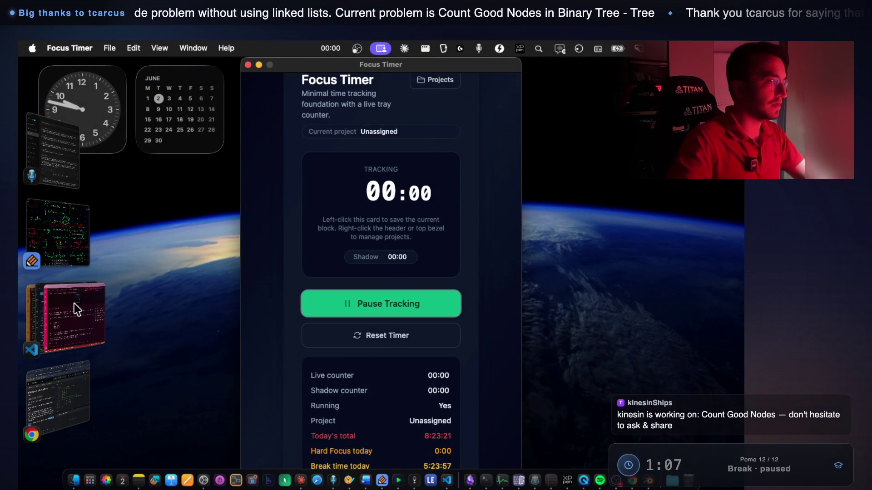
left_click(78, 304)
Highlight the tutor's point that LeetCode's fixed TreeNode class has no address field, then view LeetCode 662.
mouse_move(230, 242)
left_mouse_down()
mouse_move(372, 242)
mouse_move(231, 242)
left_mouse_up()
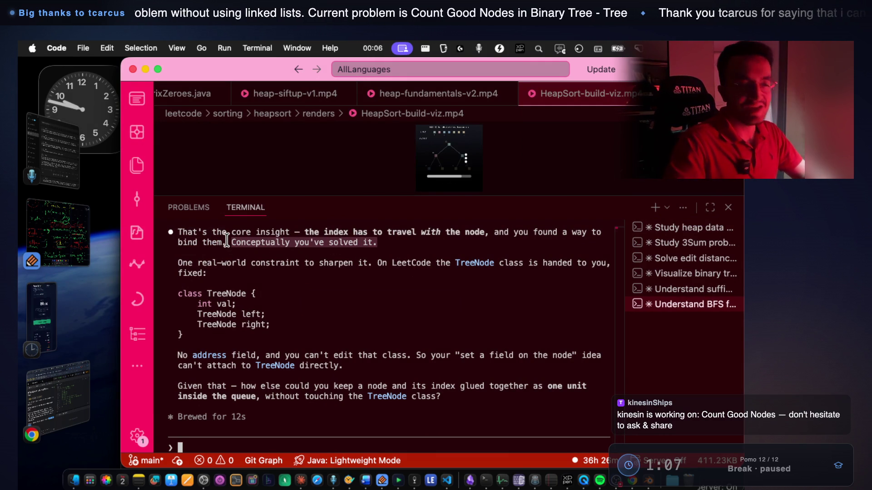
left_click(281, 250)
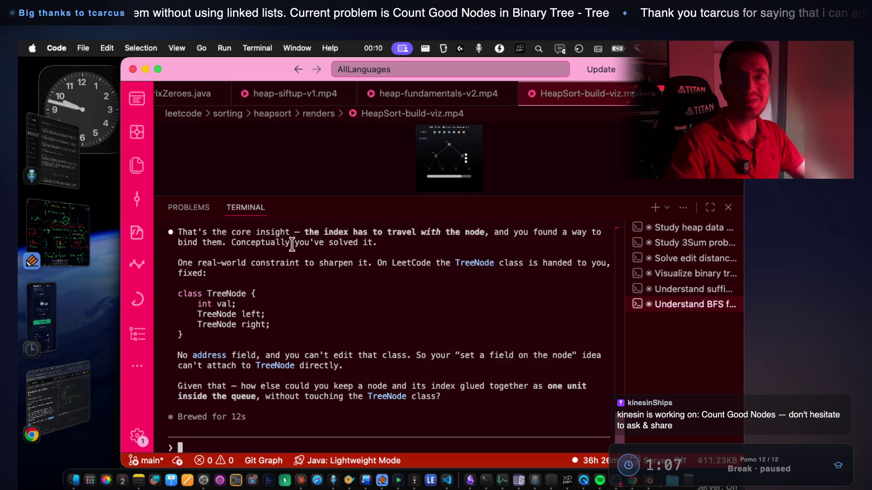
left_click_drag(199, 263, 299, 260)
mouse_move(378, 263)
left_mouse_down()
mouse_move(539, 266)
mouse_move(589, 257)
left_mouse_up()
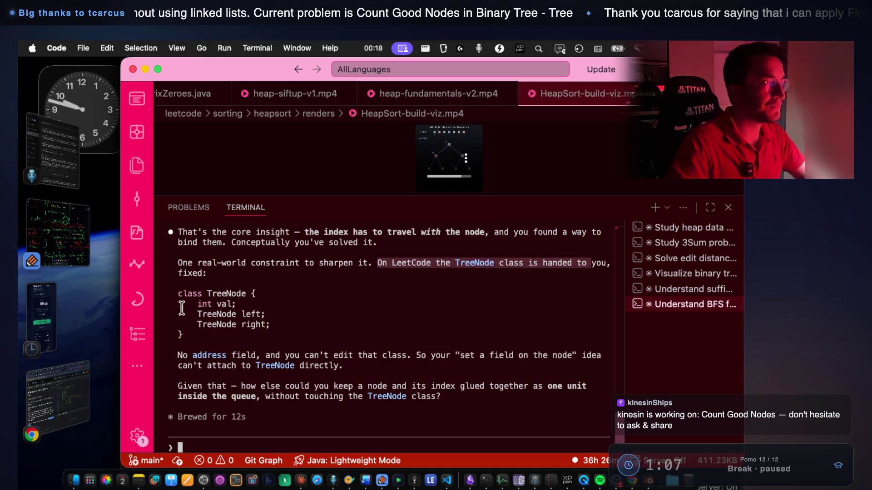
left_click_drag(195, 303, 232, 303)
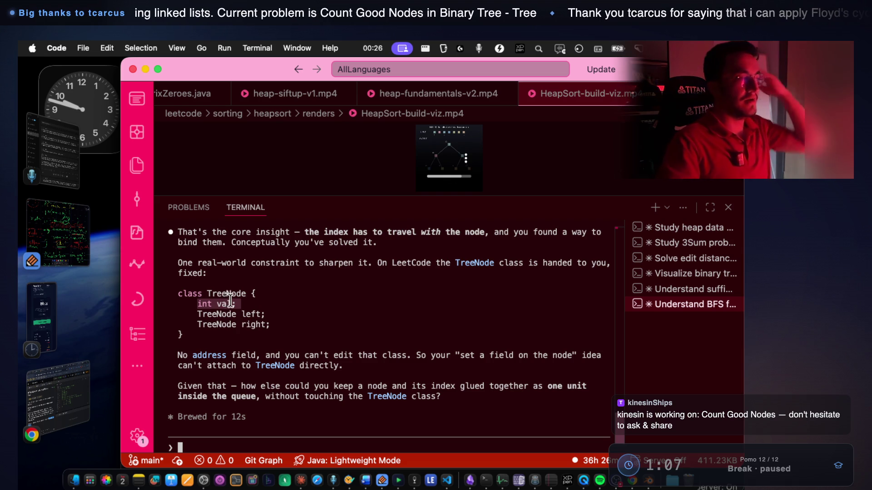
left_click(219, 296)
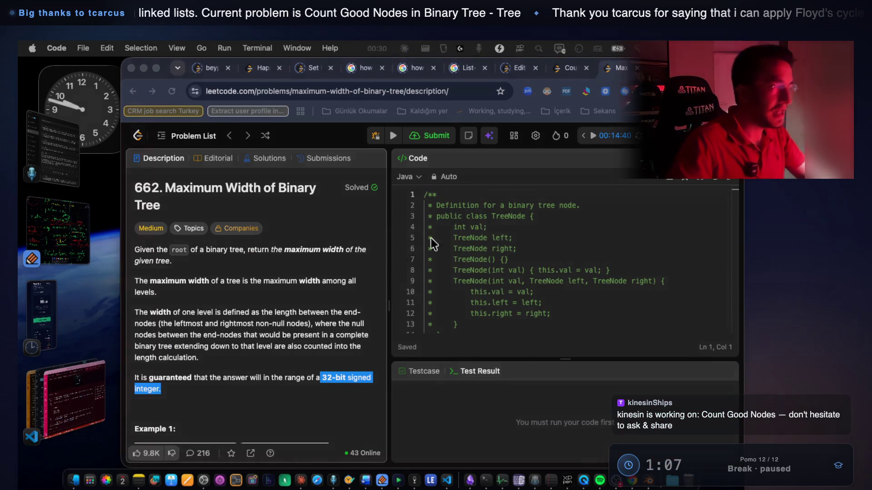
left_click(58, 397)
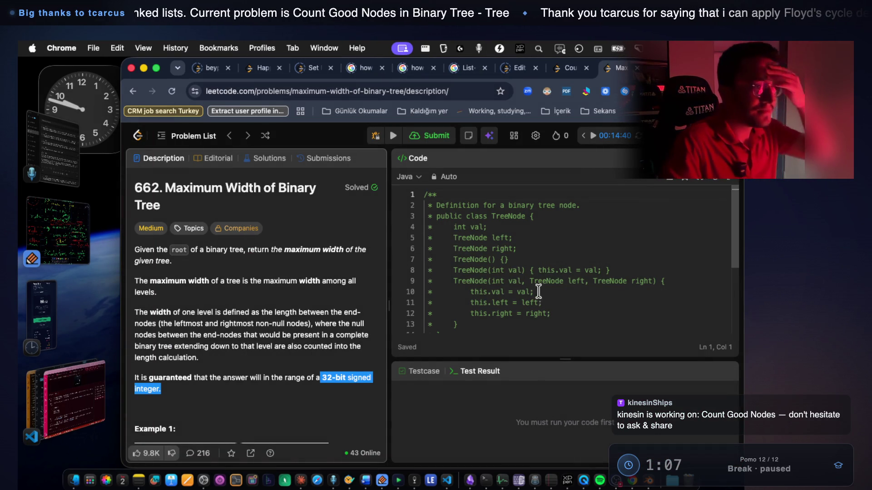
Check LeetCode's TreeNode definition, highlighting the val assignment and the fields on lines 4–7.
left_click_drag(535, 292, 481, 292)
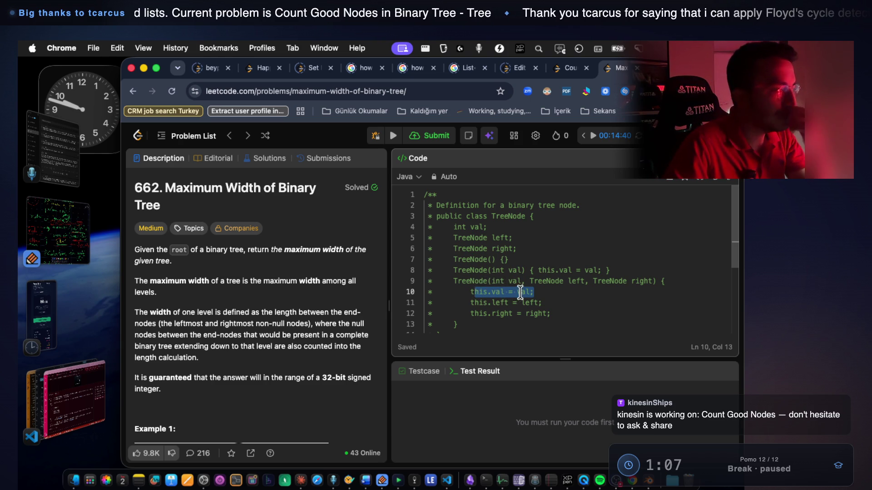
scroll(359, 312, "down", 10)
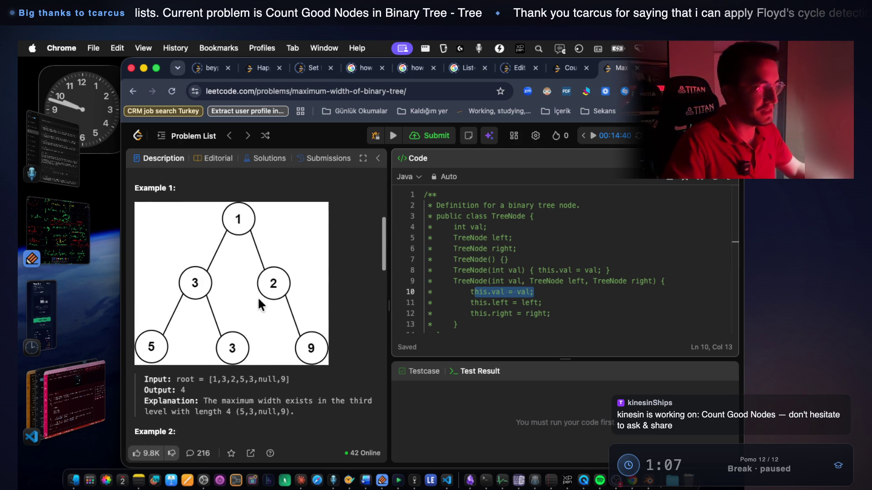
scroll(281, 290, "up", 7)
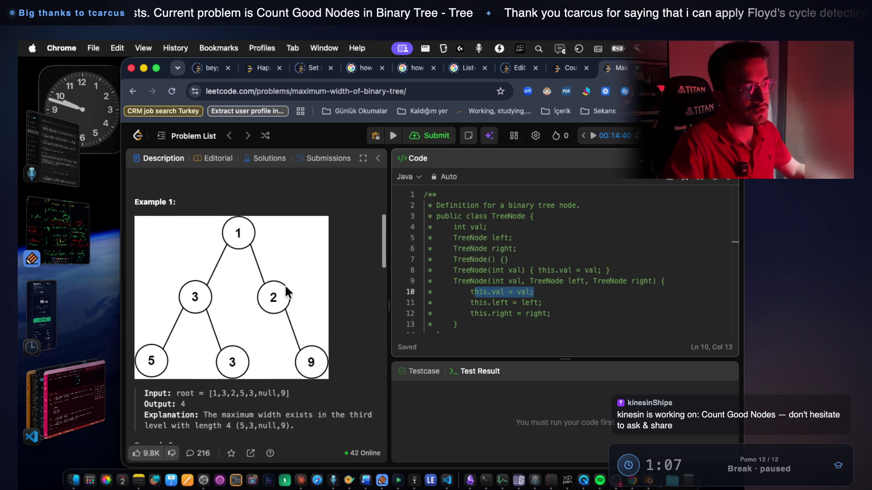
mouse_move(453, 227)
left_mouse_down()
mouse_move(518, 250)
mouse_move(526, 262)
left_mouse_up()
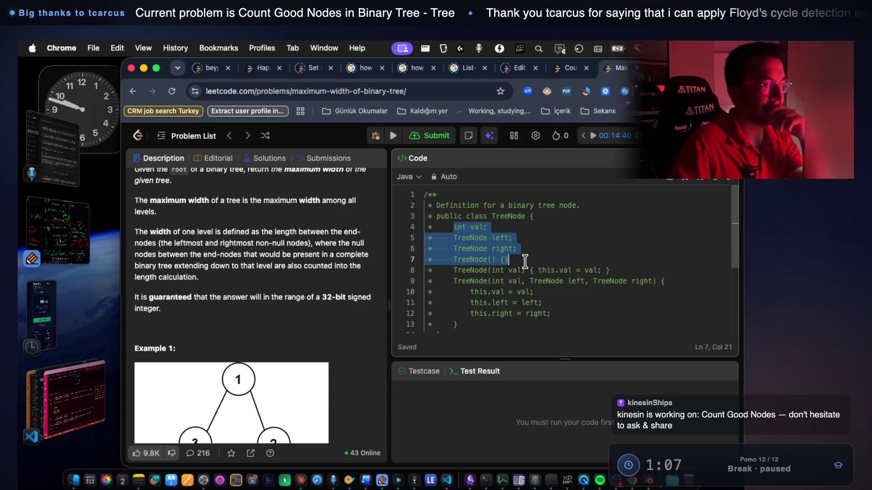
left_click(68, 400)
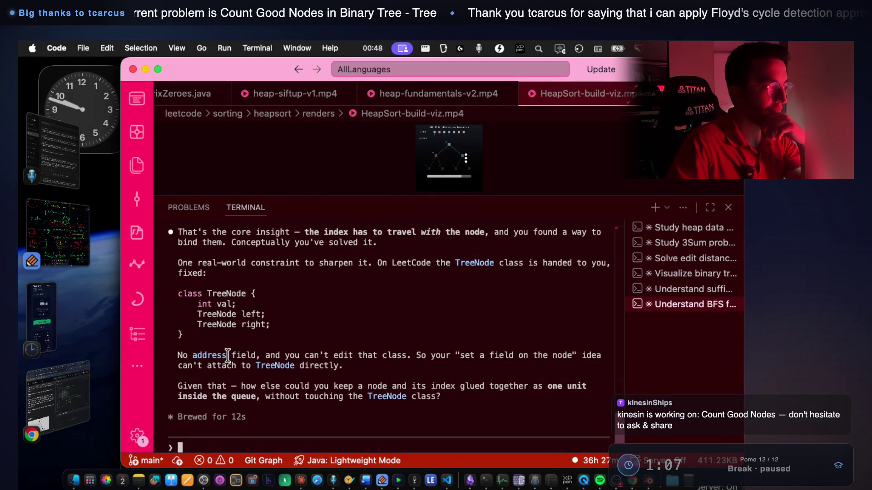
Highlight the tutor's points that TreeNode can't be edited and node and index must form one queue unit.
left_click_drag(285, 356, 405, 356)
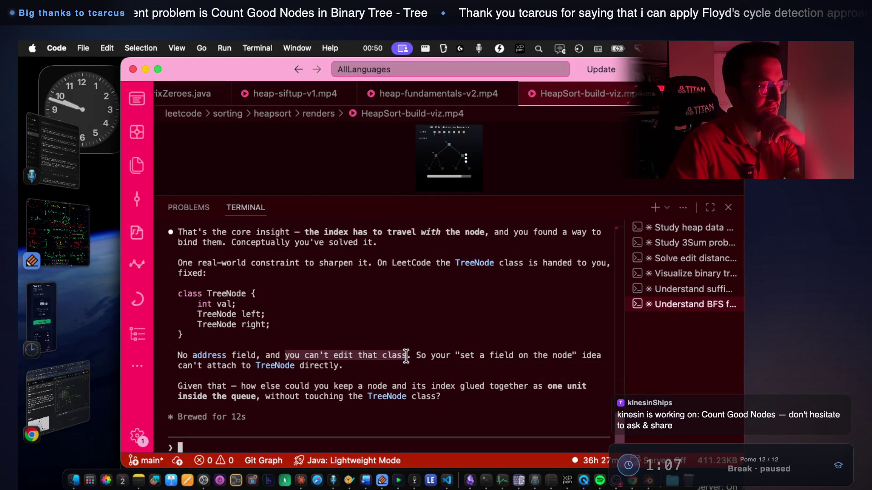
left_click_drag(480, 355, 552, 353)
left_click_drag(240, 366, 339, 364)
left_click_drag(238, 386, 566, 386)
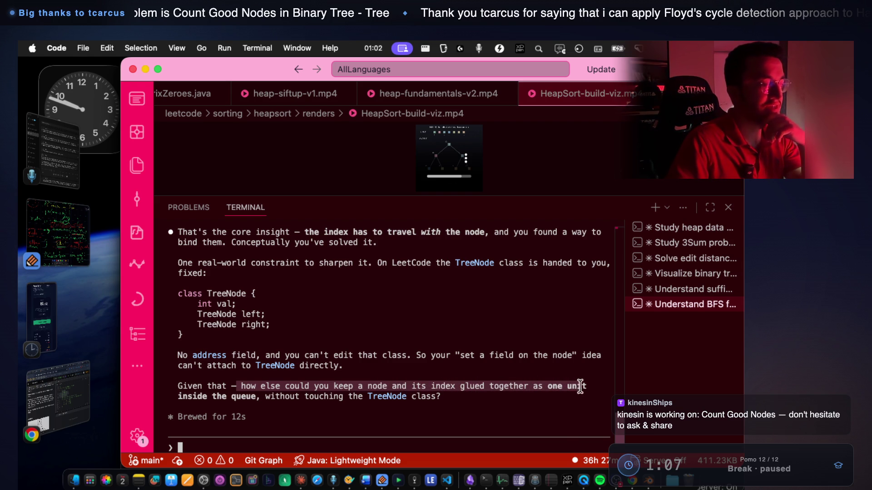
left_click_drag(177, 396, 438, 401)
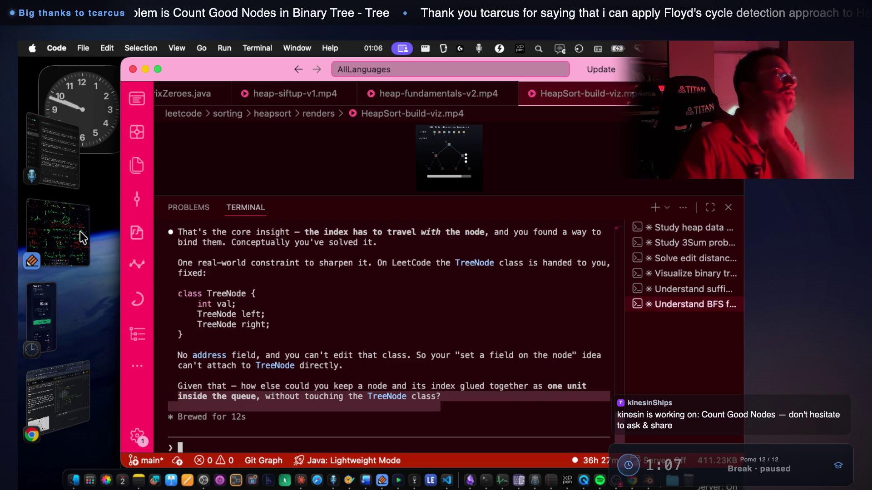
left_click(59, 232)
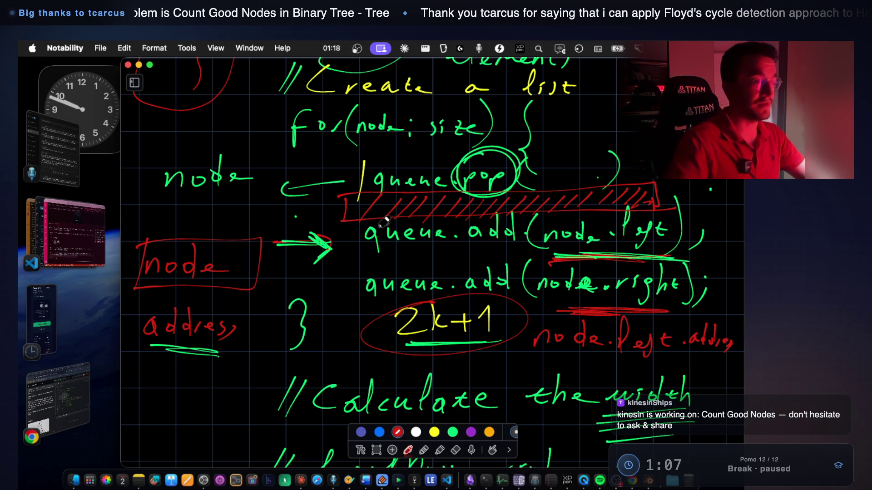
Return from the Notability notes to the tutor chat in VS Code.
left_click(81, 237)
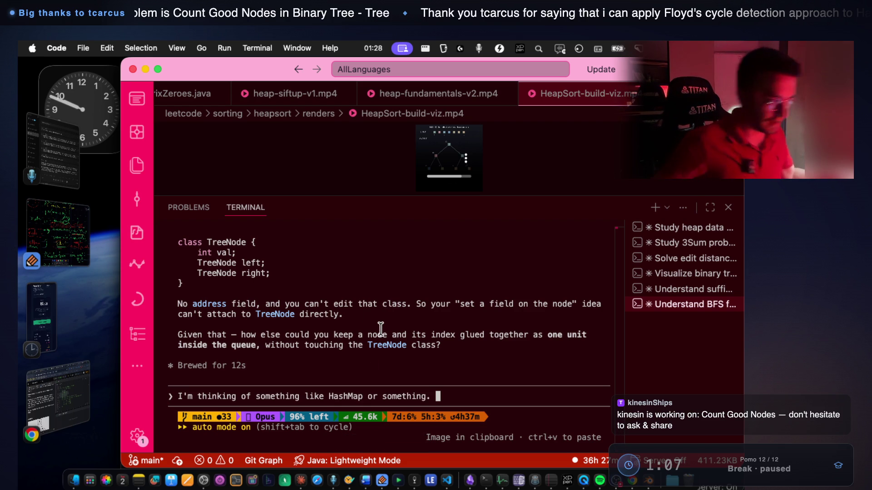
Send the HashMap idea to the tutor and circle node.left in red in the notes.
key("Return")
left_click(35, 217)
mouse_move(606, 209)
left_mouse_down()
mouse_move(578, 256)
mouse_move(670, 217)
mouse_move(551, 245)
mouse_move(668, 226)
left_mouse_up()
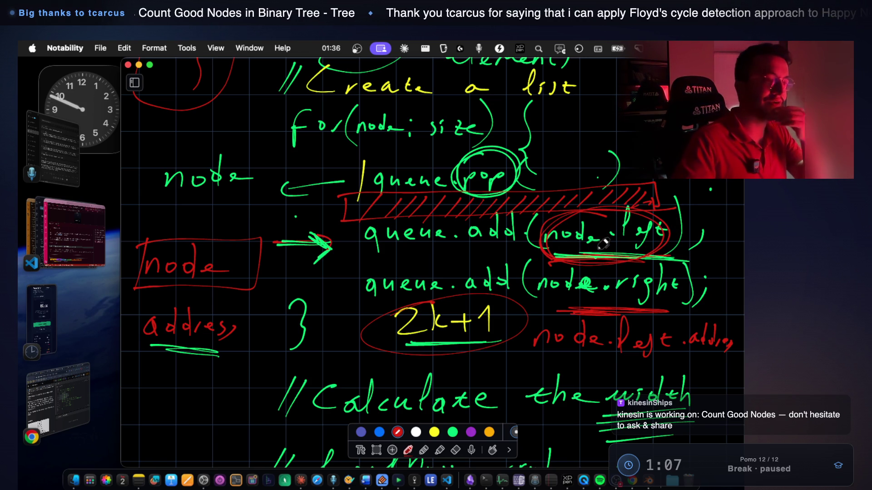
scroll(573, 238, "down", 1)
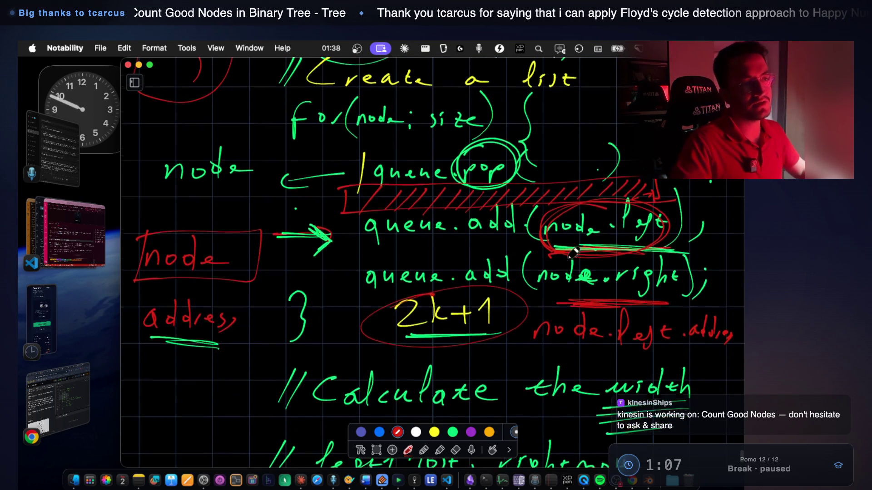
scroll(577, 224, "down", 1)
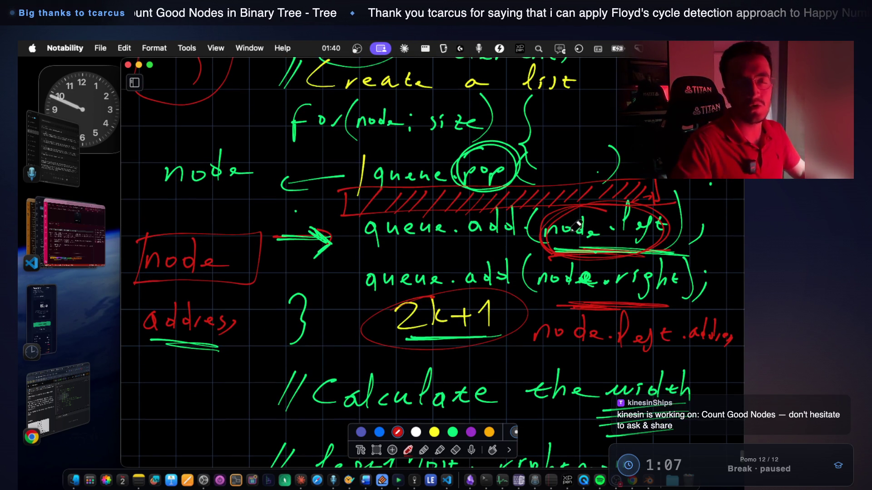
left_click(62, 223)
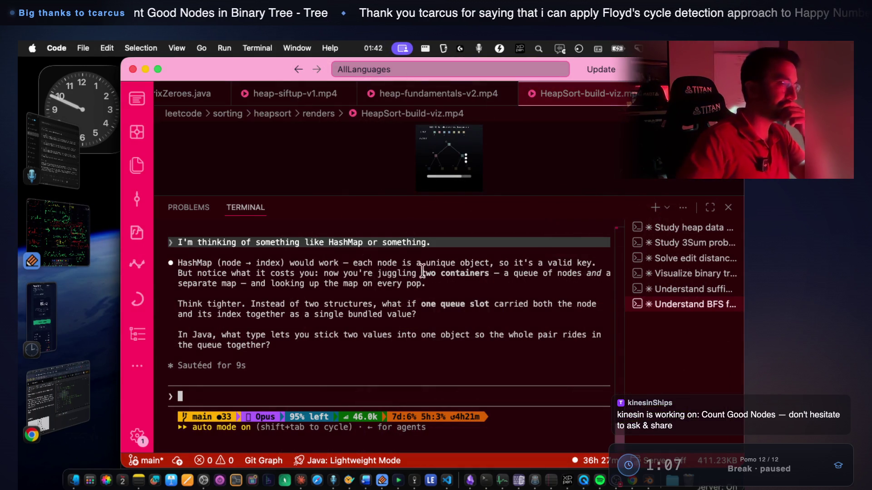
left_click_drag(218, 263, 334, 258)
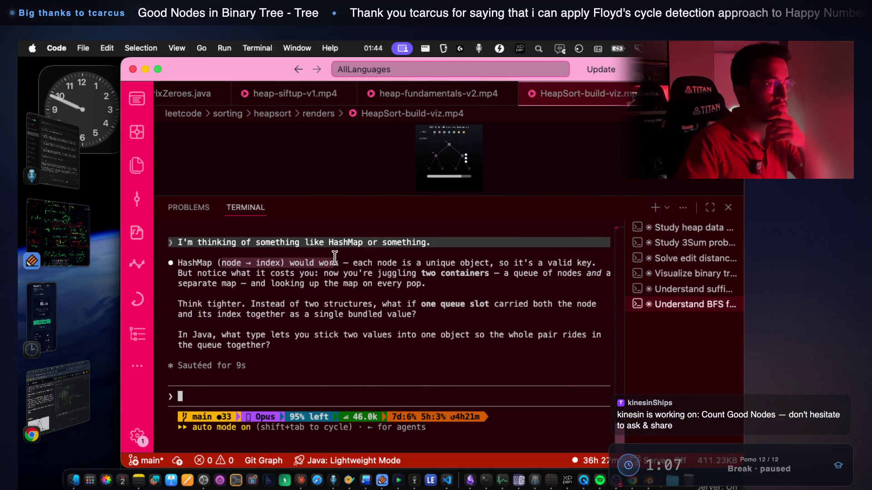
left_click_drag(402, 263, 577, 265)
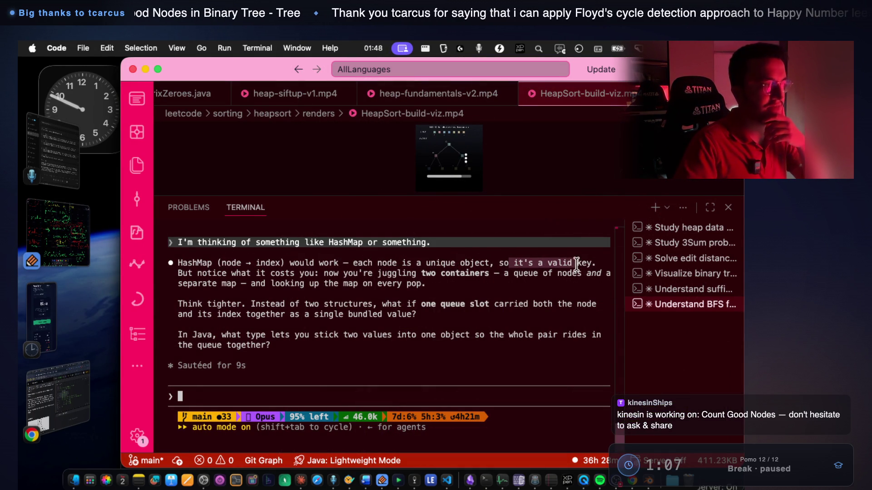
left_click_drag(177, 272, 598, 274)
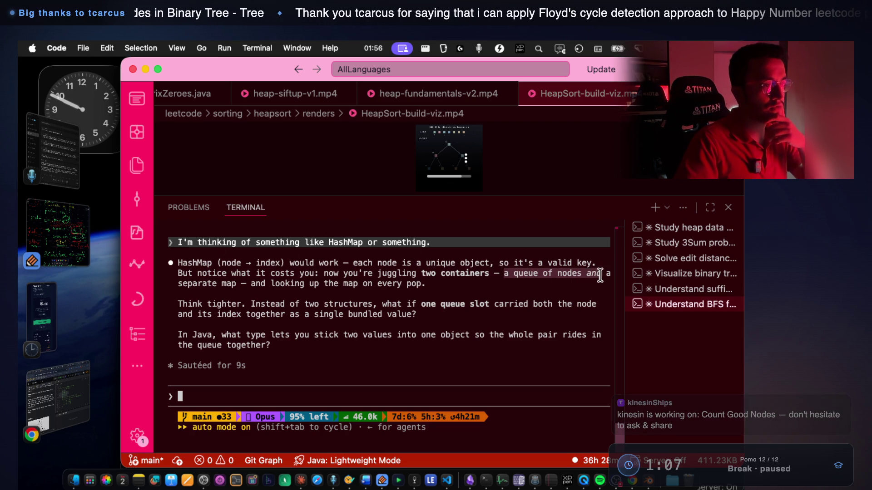
mouse_move(237, 283)
left_mouse_down()
mouse_move(430, 284)
mouse_move(399, 284)
left_mouse_up()
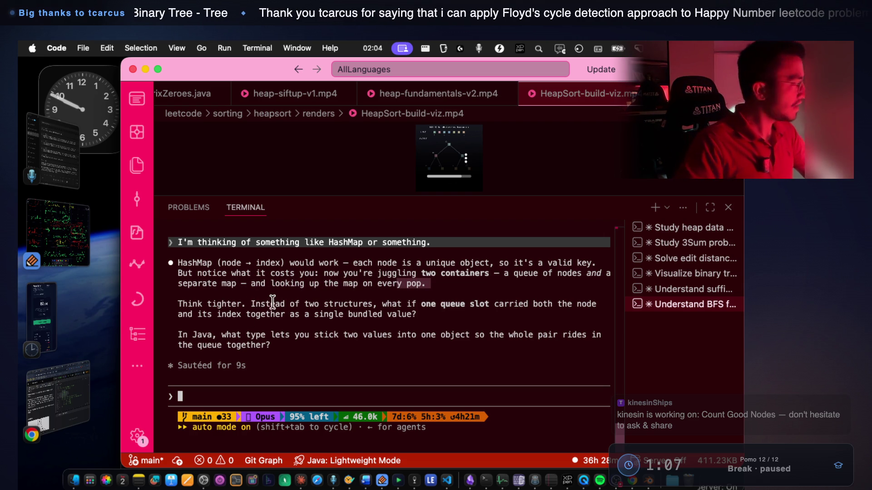
left_click_drag(305, 303, 363, 300)
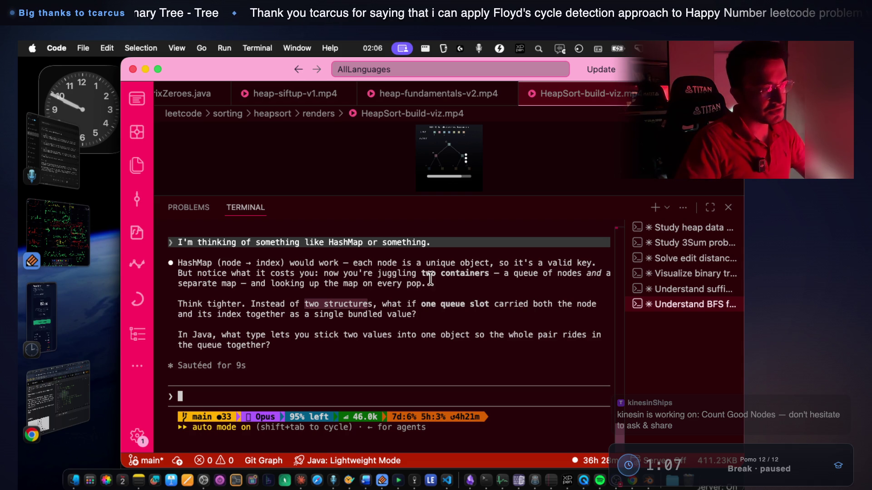
left_click_drag(424, 305, 589, 300)
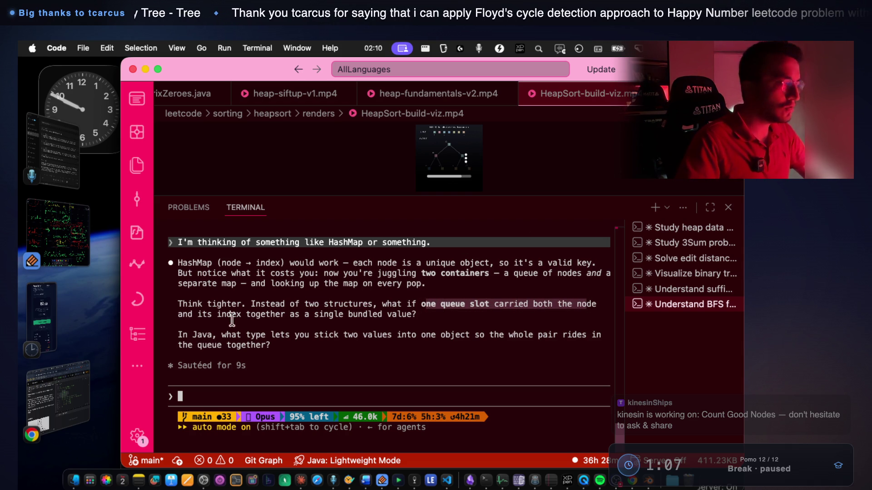
left_click_drag(179, 314, 412, 309)
left_click_drag(222, 336, 575, 336)
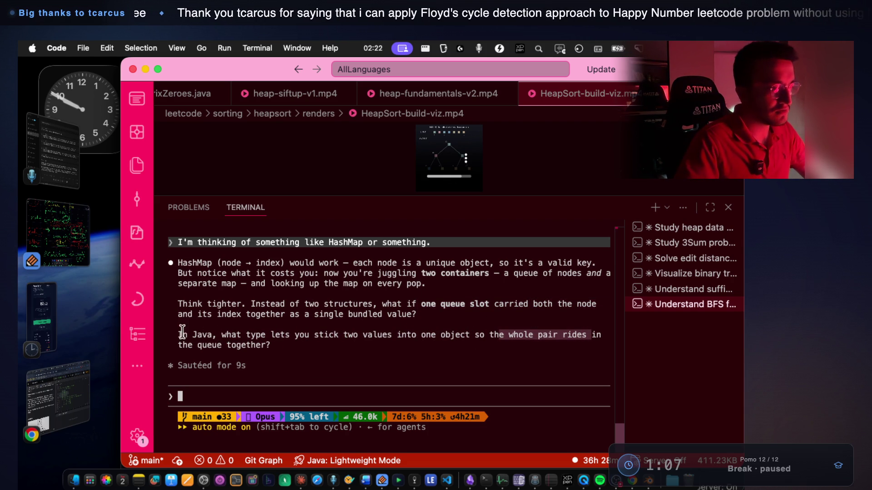
left_click_drag(180, 344, 253, 347)
triple_click(202, 335)
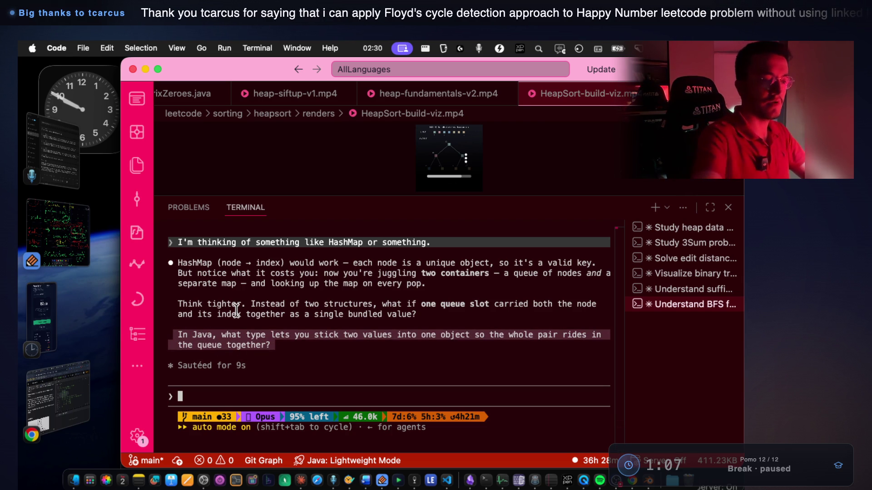
left_click_drag(217, 335, 290, 336)
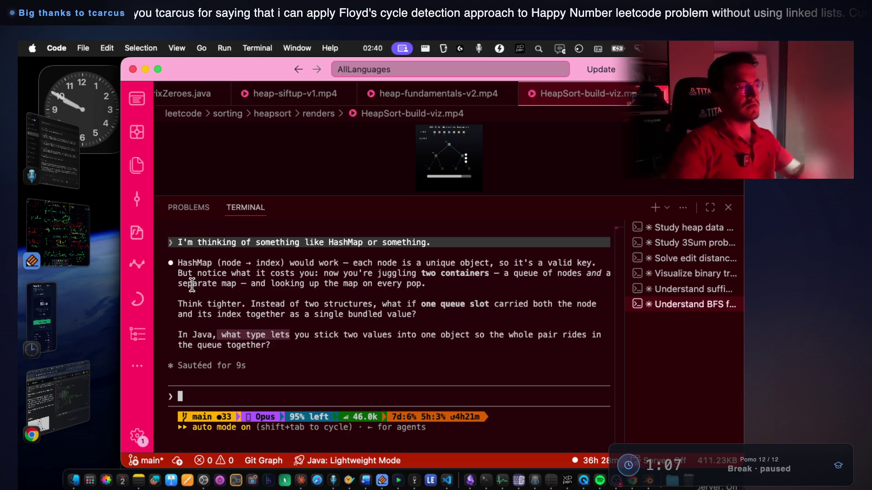
left_click(333, 357)
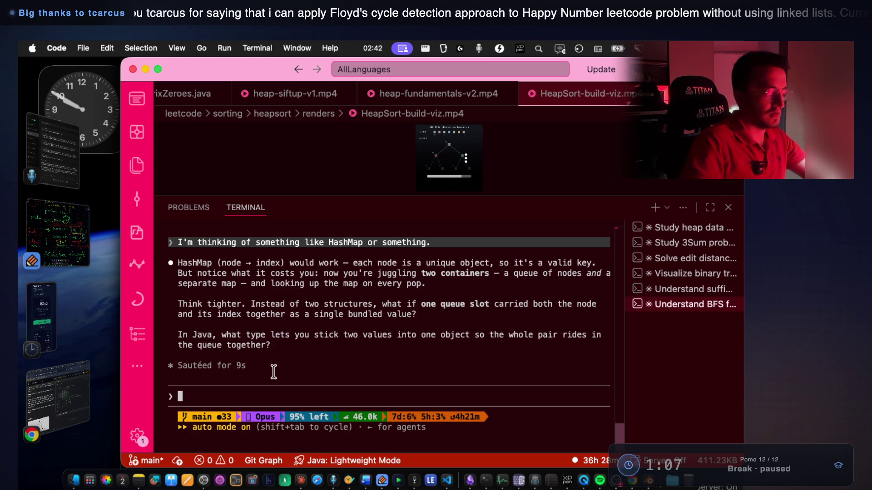
Reply 'i dont know. tuple or something?', dictate the known Java types, and send it.
type("i dont know. tuple or somet")
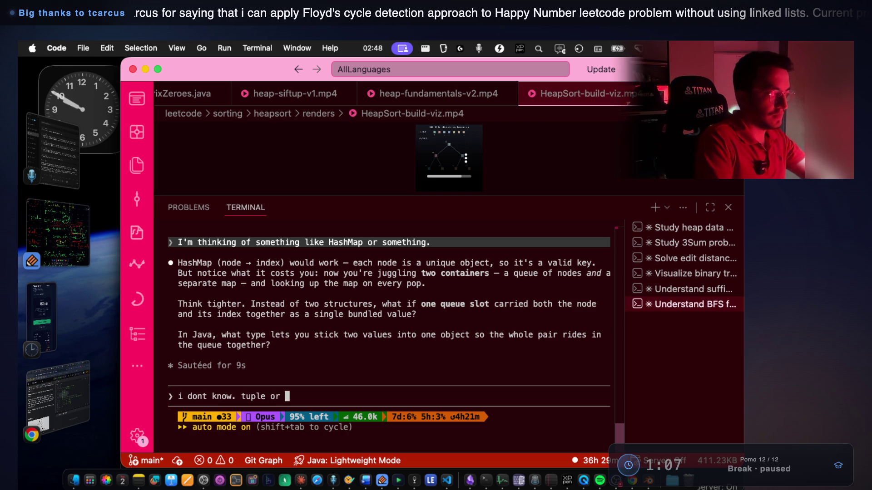
type("hing?")
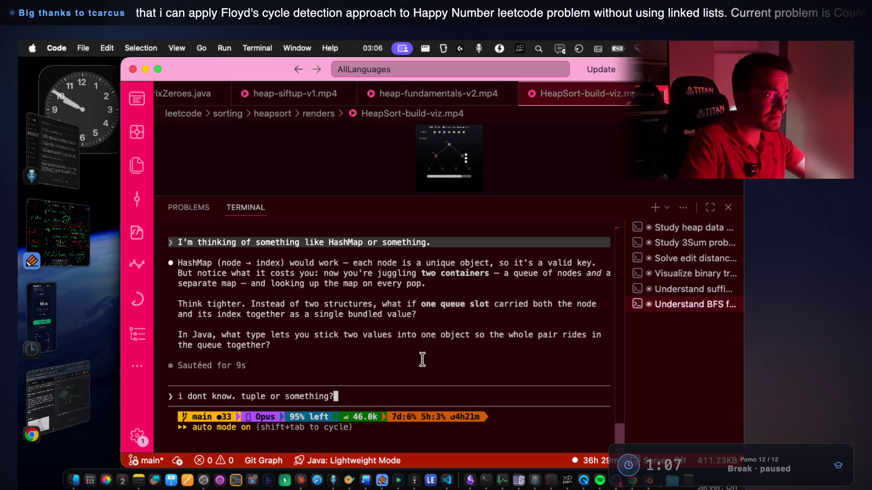
key("fn")
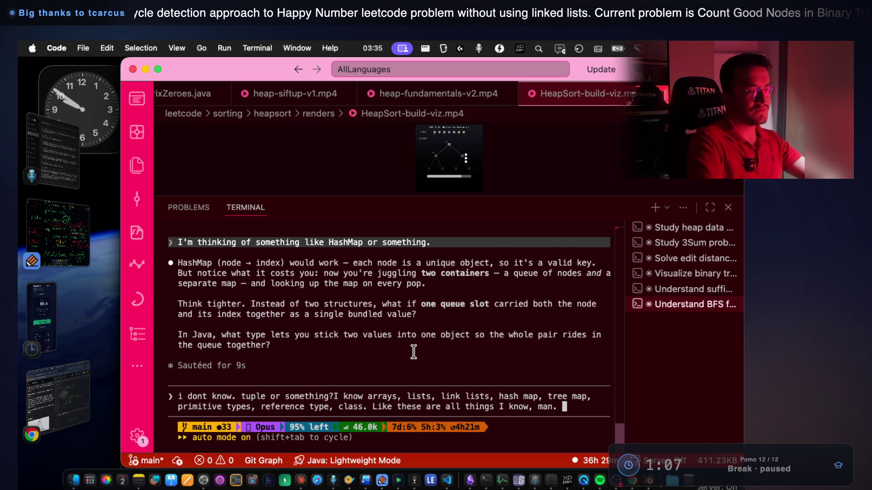
key("Return")
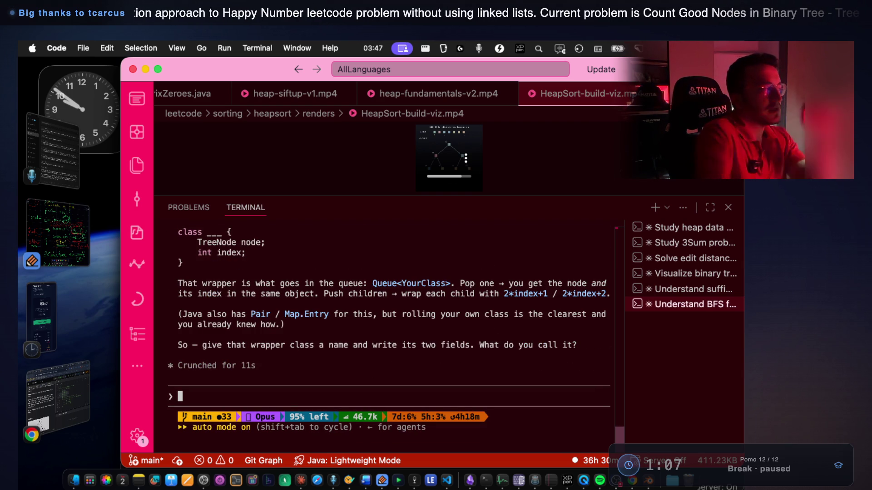
Review the tutor's wrapper-class reply, then bring up LeetCode 662 in Chrome and select the TreeNode comment.
scroll(395, 352, "up", 1)
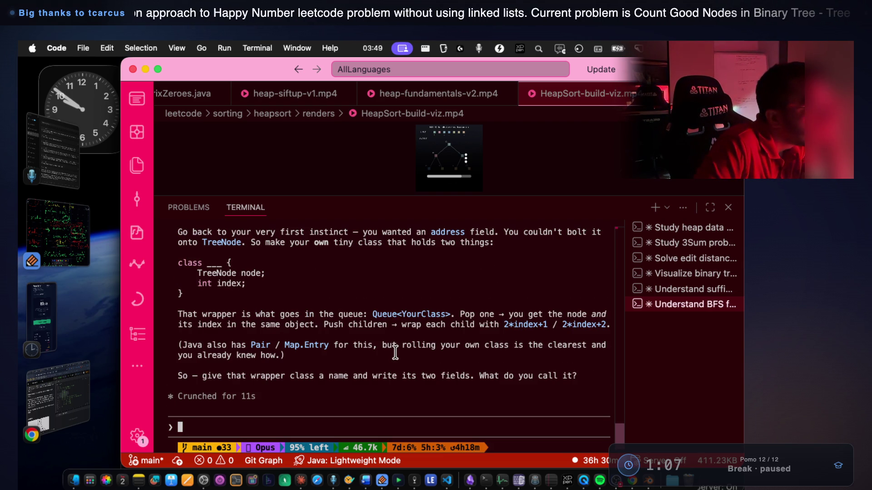
scroll(395, 353, "up", 1)
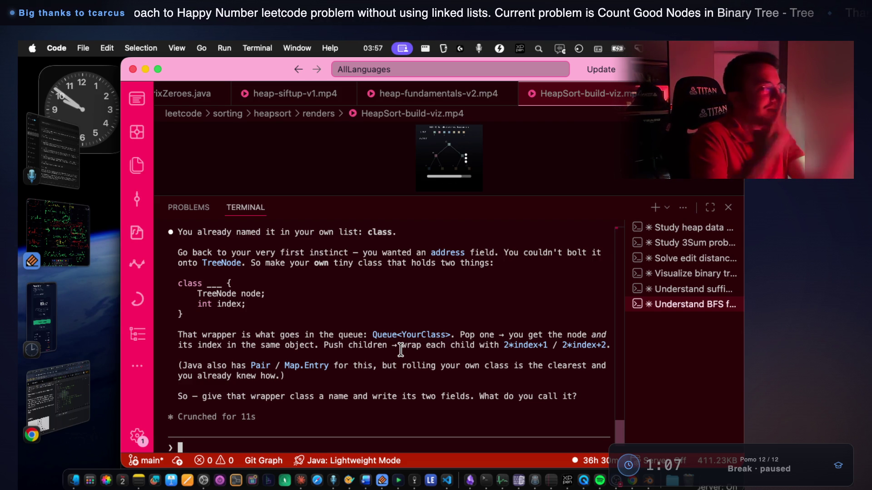
left_click(69, 408)
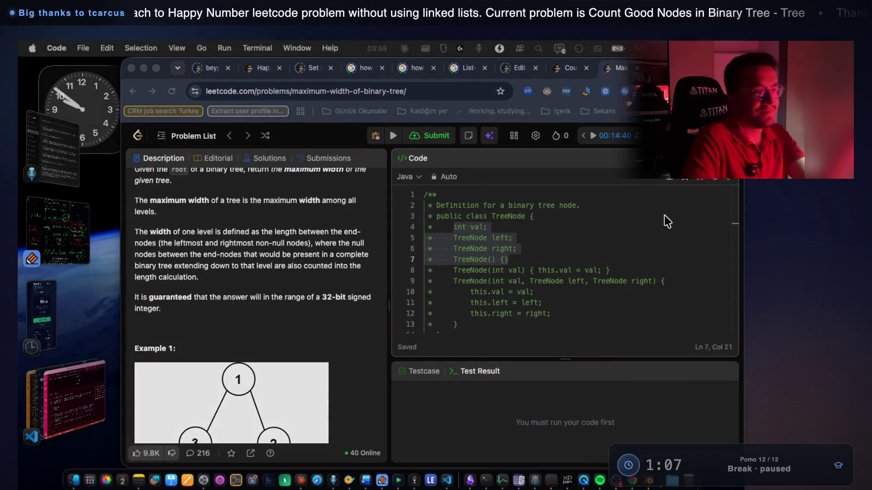
left_click_drag(490, 314, 410, 181)
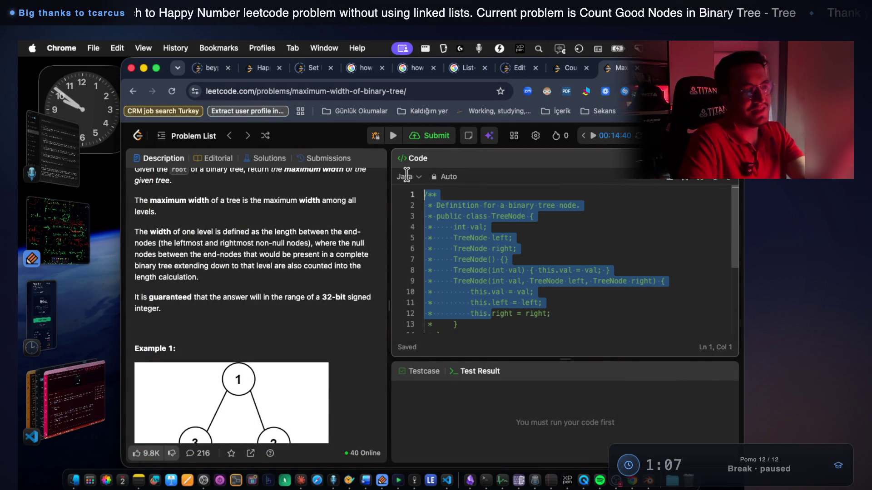
Return to the tutor chat and highlight the reply's queue contents: a TreeNode node and an int index.
left_click(84, 392)
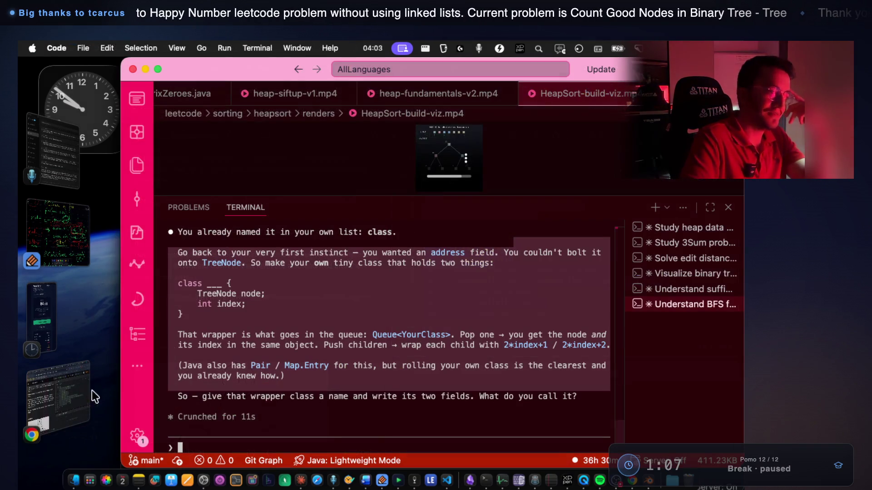
left_click(287, 349)
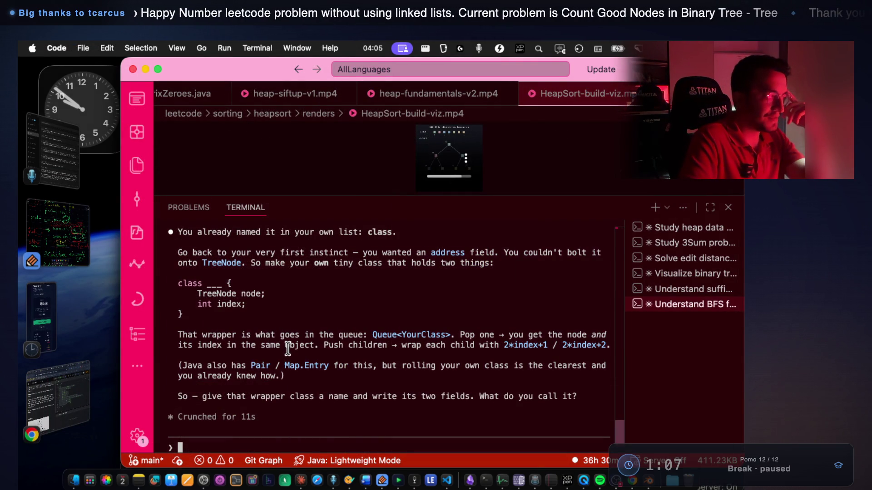
left_click_drag(240, 334, 367, 335)
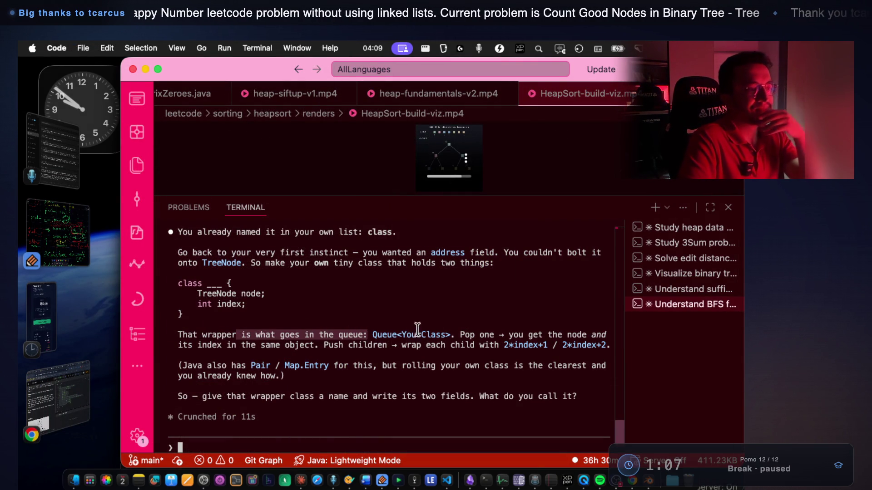